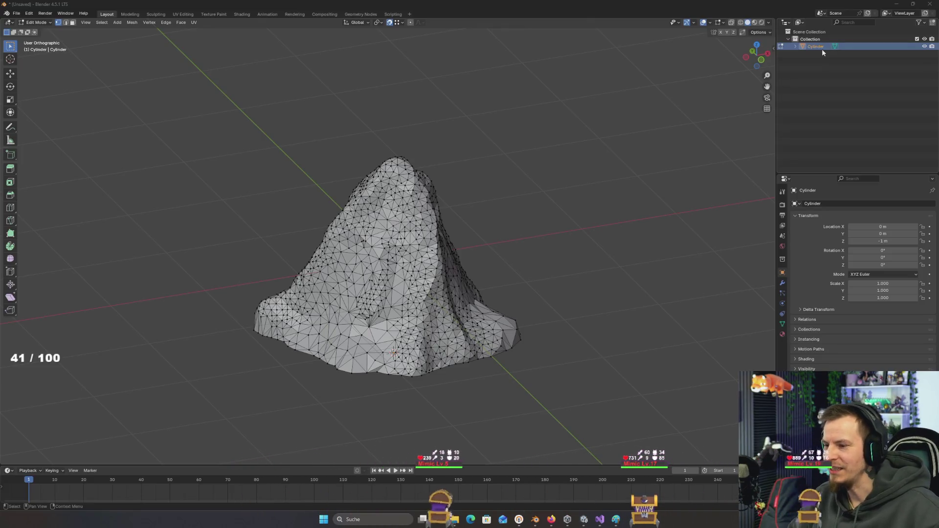
- Nudge a single vertex on the rock's front surface slightly out of place
{"action": "scroll", "coordinate": [549, 230], "scroll_direction": "up", "scroll_amount": 6}
{"action": "scroll", "coordinate": [504, 258], "scroll_direction": "up", "scroll_amount": 4}
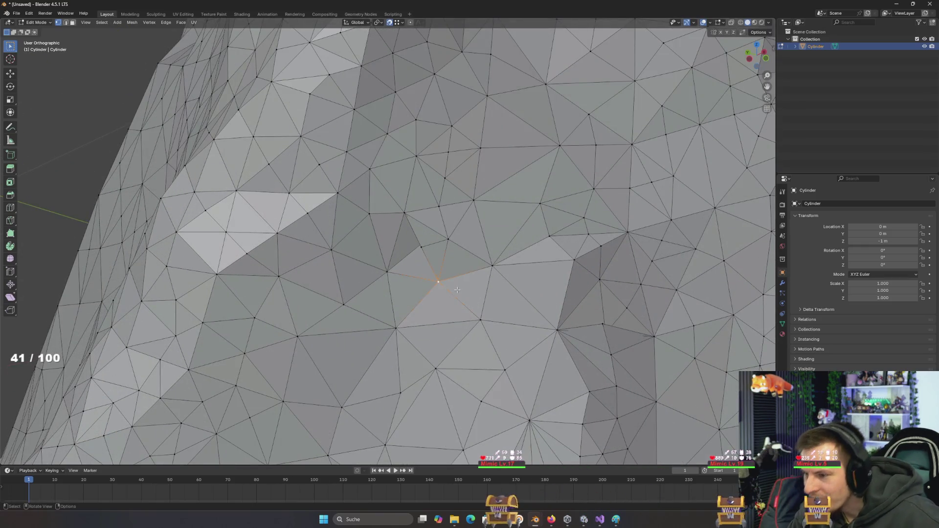
{"action": "scroll", "coordinate": [457, 290], "scroll_direction": "up", "scroll_amount": 6}
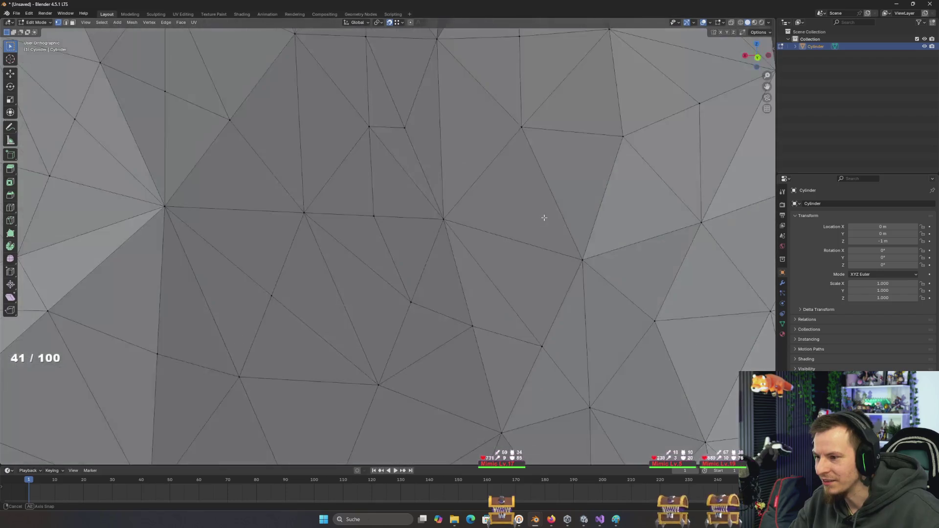
{"action": "mouse_move", "coordinate": [544, 217]}
{"action": "left_mouse_down"}
{"action": "mouse_move", "coordinate": [490, 236]}
{"action": "mouse_move", "coordinate": [474, 203]}
{"action": "mouse_move", "coordinate": [426, 178]}
{"action": "mouse_move", "coordinate": [475, 155]}
{"action": "mouse_move", "coordinate": [460, 165]}
{"action": "left_mouse_up"}
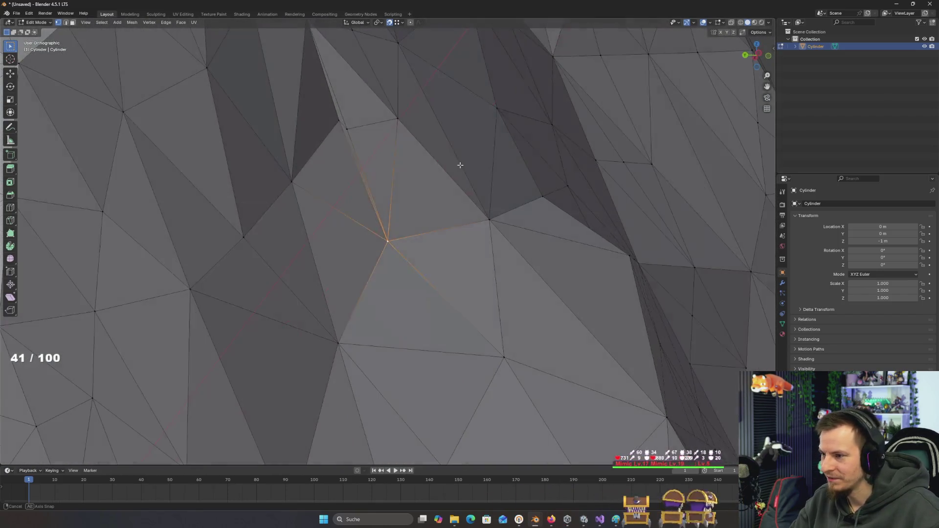
{"action": "key", "text": "g"}
{"action": "left_click", "coordinate": [348, 126]}
- Select every vertex of the rock mesh
{"action": "scroll", "coordinate": [379, 172], "scroll_direction": "down", "scroll_amount": 3}
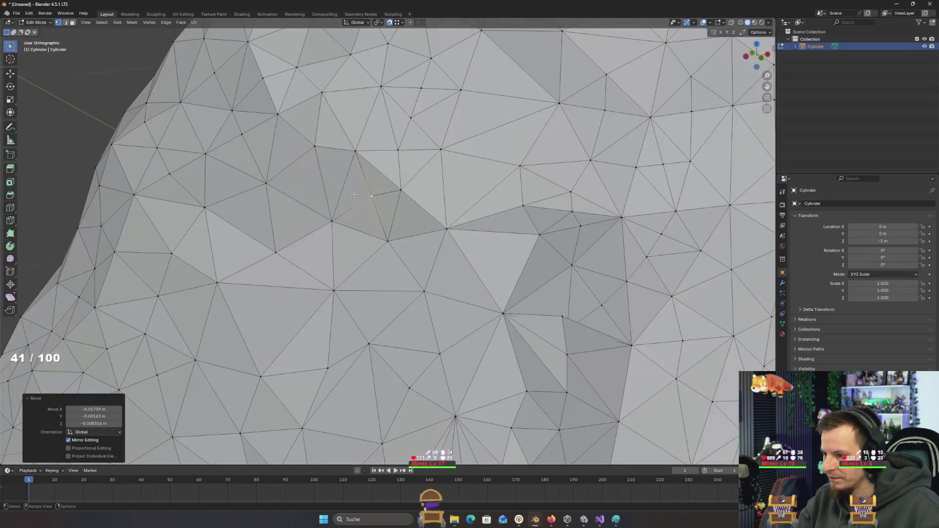
{"action": "scroll", "coordinate": [412, 222], "scroll_direction": "down", "scroll_amount": 5}
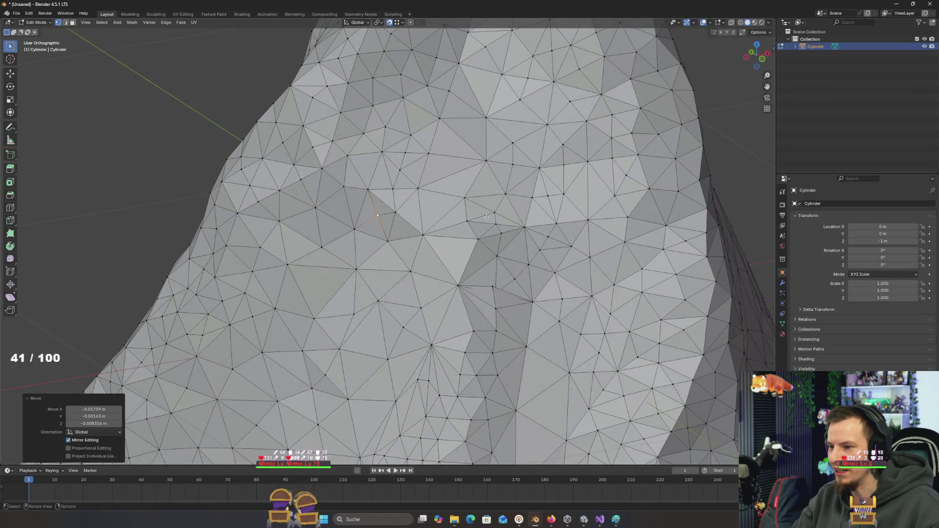
{"action": "left_click_drag", "start_coordinate": [486, 217], "coordinate": [520, 214]}
{"action": "key", "text": "F3"}
{"action": "key", "text": "Escape"}
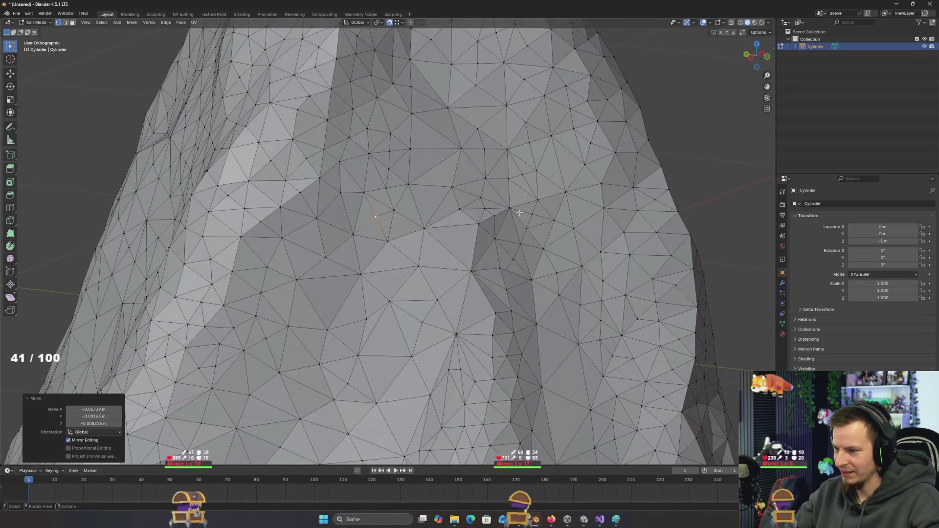
{"action": "key", "text": "a"}
{"action": "key", "text": "F3"}
- Run Merge by Distance (0.001 m) on the whole rock, removing one duplicate vertex, then deselect all
{"action": "type", "text": "MERGE"}
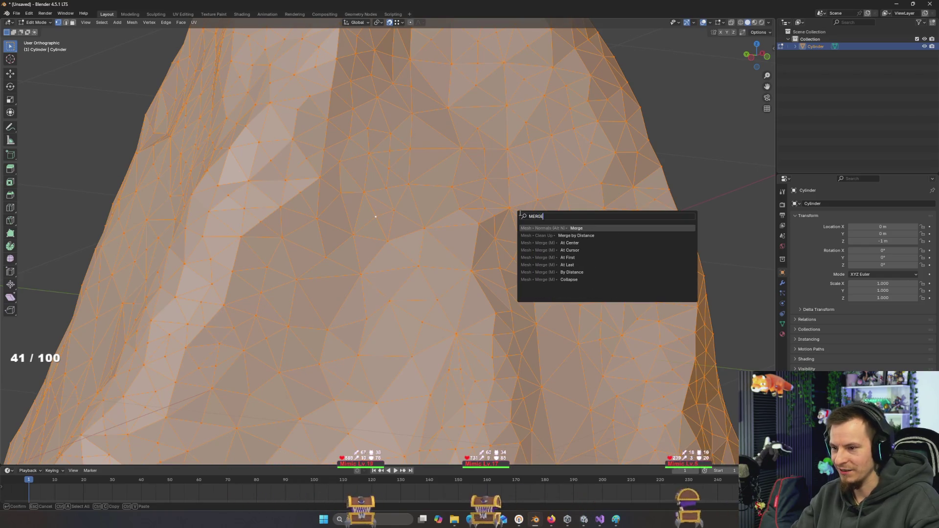
{"action": "key", "text": "Down"}
{"action": "key", "text": "Return"}
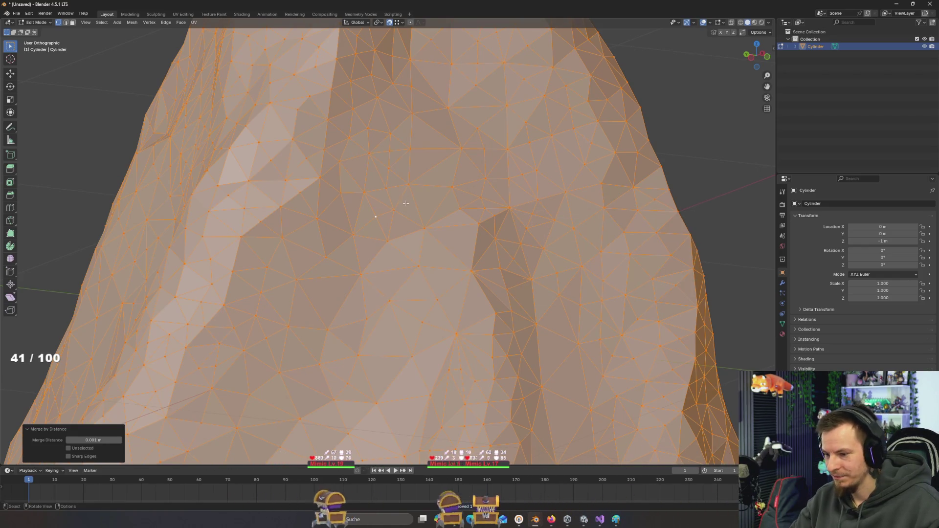
{"action": "key", "text": "alt+a"}
{"action": "mouse_move", "coordinate": [408, 185]}
{"action": "left_mouse_down"}
{"action": "mouse_move", "coordinate": [401, 173]}
{"action": "mouse_move", "coordinate": [416, 183]}
{"action": "mouse_move", "coordinate": [425, 177]}
{"action": "left_mouse_up"}
{"action": "scroll", "coordinate": [425, 177], "scroll_direction": "down", "scroll_amount": 8}
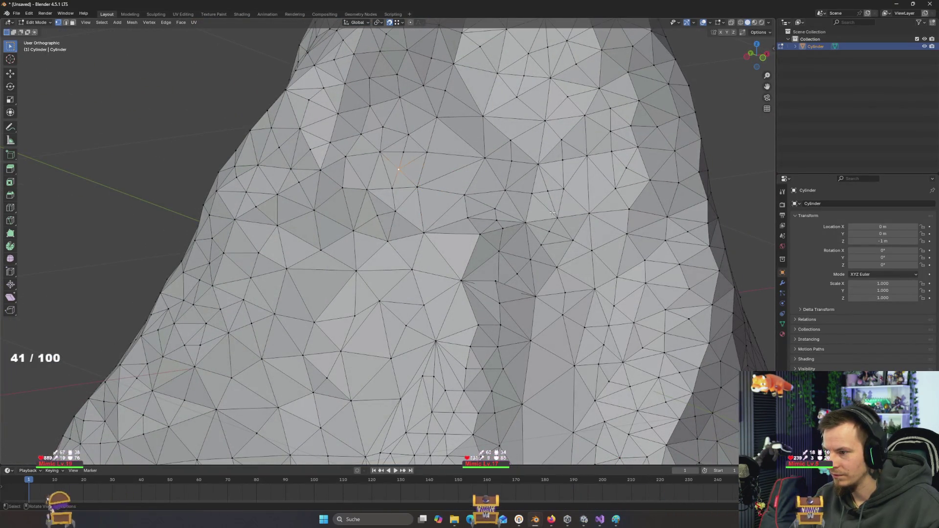
{"action": "mouse_move", "coordinate": [562, 244]}
{"action": "left_mouse_down"}
{"action": "mouse_move", "coordinate": [608, 283]}
{"action": "mouse_move", "coordinate": [567, 256]}
{"action": "left_mouse_up"}
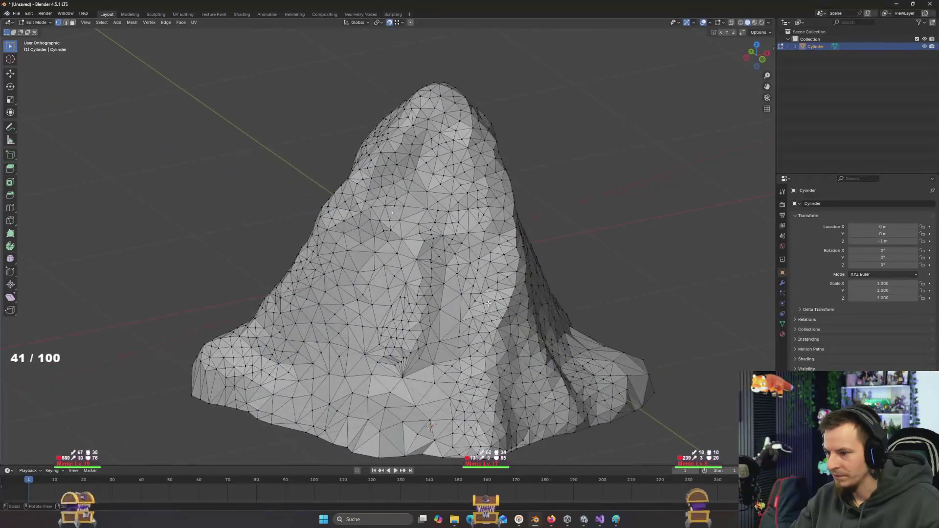
{"action": "scroll", "coordinate": [404, 229], "scroll_direction": "up", "scroll_amount": 6}
{"action": "scroll", "coordinate": [404, 228], "scroll_direction": "up", "scroll_amount": 2}
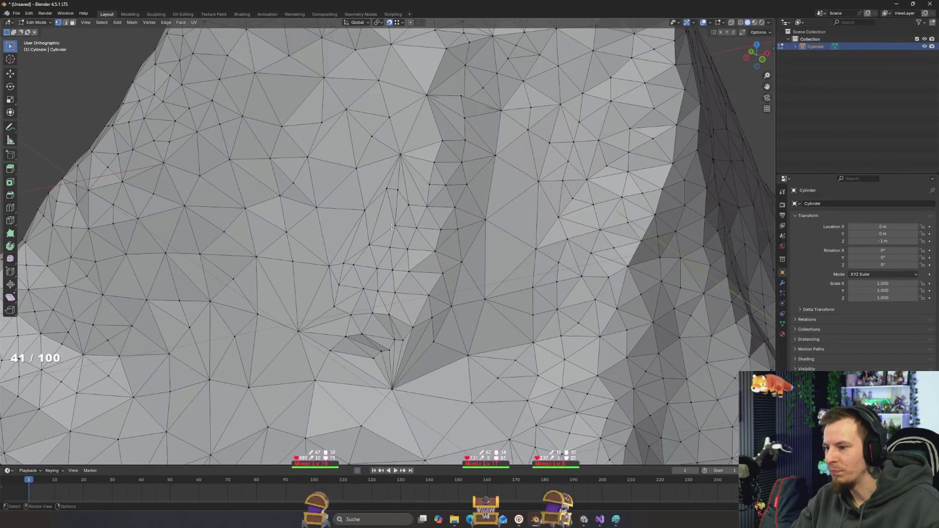
- Lower the crease vertex slightly along Z, then push it about -0.0218 m along Y
{"action": "mouse_move", "coordinate": [390, 193]}
{"action": "left_mouse_down"}
{"action": "mouse_move", "coordinate": [451, 209]}
{"action": "mouse_move", "coordinate": [392, 220]}
{"action": "mouse_move", "coordinate": [259, 221]}
{"action": "left_mouse_up"}
{"action": "key", "text": "g"}
{"action": "key", "text": "z"}
{"action": "left_click", "coordinate": [452, 219]}
{"action": "key", "text": "g"}
{"action": "key", "text": "y"}
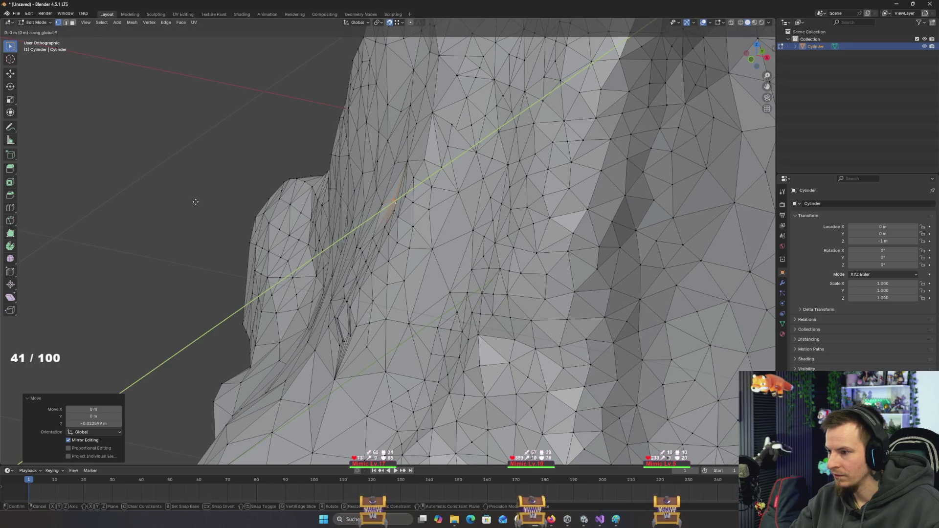
{"action": "left_click", "coordinate": [190, 203]}
{"action": "scroll", "coordinate": [189, 203], "scroll_direction": "up", "scroll_amount": 3}
{"action": "left_click_drag", "start_coordinate": [189, 203], "coordinate": [256, 189]}
- Shift the crease vertex about -0.012824 m along X and check it from the front
{"action": "key", "text": "g"}
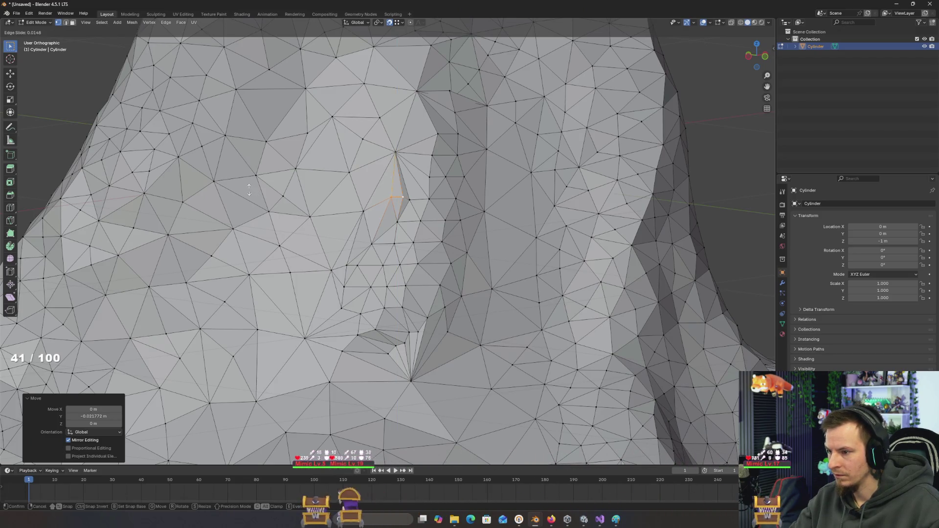
{"action": "key", "text": "Escape"}
{"action": "key", "text": "g"}
{"action": "key", "text": "y"}
{"action": "key", "text": "x"}
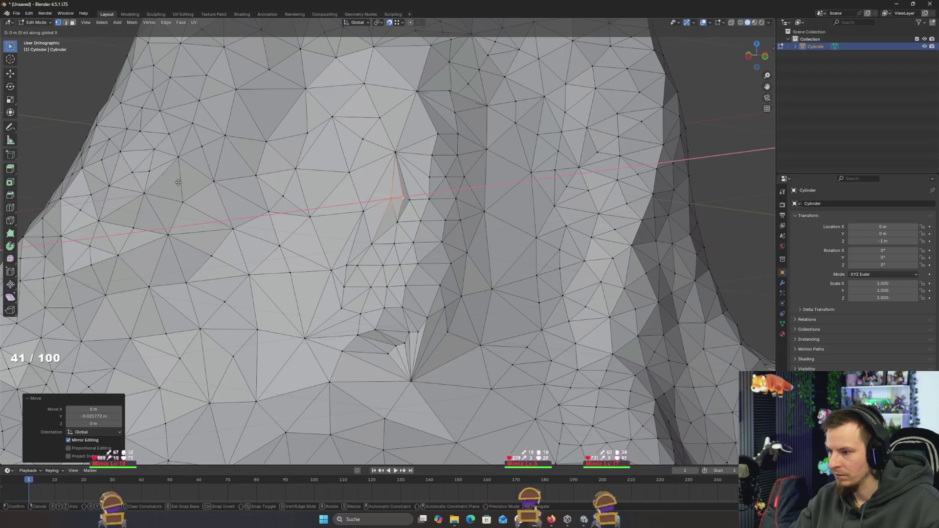
{"action": "left_click", "coordinate": [230, 194]}
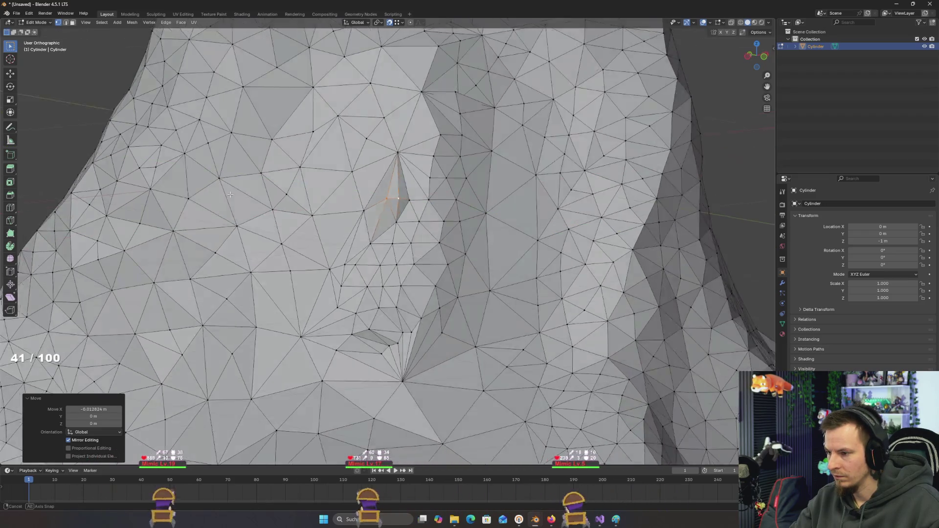
{"action": "mouse_move", "coordinate": [229, 195]}
{"action": "left_mouse_down"}
{"action": "mouse_move", "coordinate": [174, 184]}
{"action": "mouse_move", "coordinate": [197, 239]}
{"action": "mouse_move", "coordinate": [205, 230]}
{"action": "left_mouse_up"}
{"action": "scroll", "coordinate": [205, 230], "scroll_direction": "down", "scroll_amount": 8}
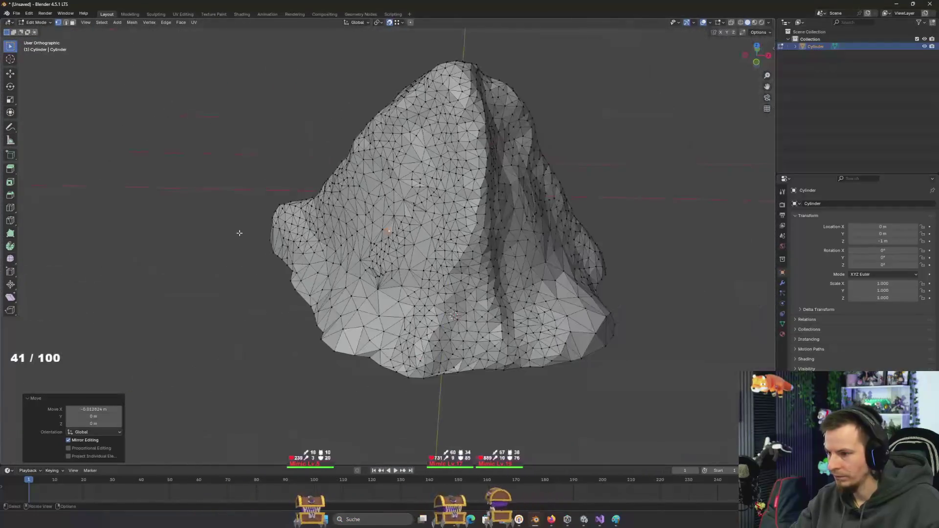
{"action": "left_click_drag", "start_coordinate": [400, 304], "coordinate": [438, 273]}
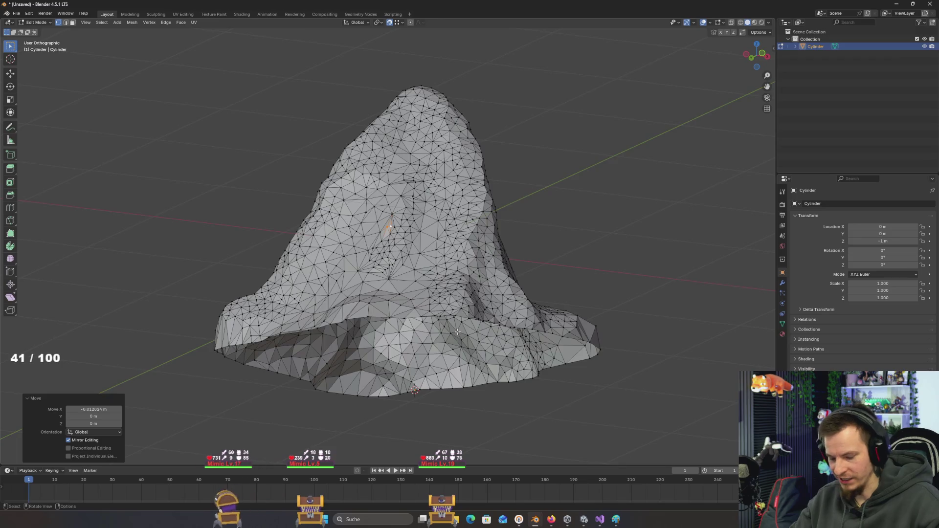
{"action": "key", "text": "KP_1"}
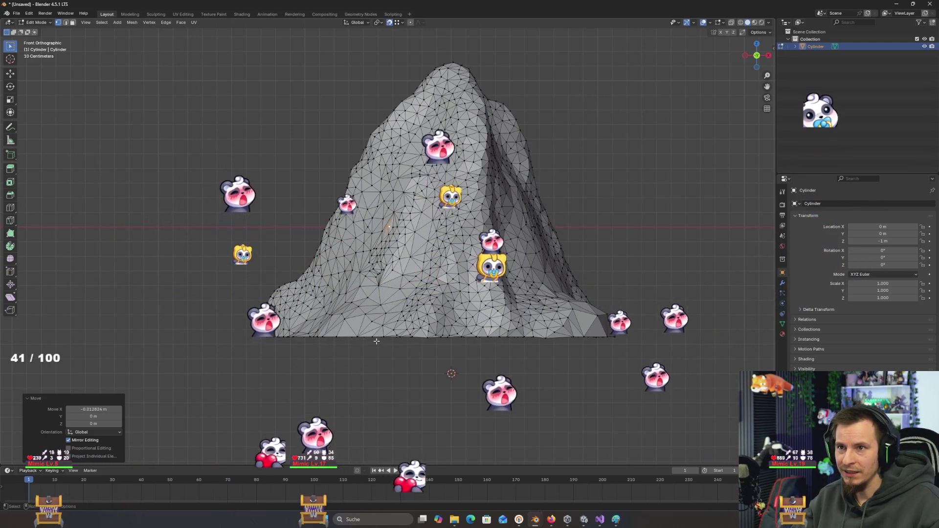
- Flatten the rock's bottom edge rim to one level (scale 0) and lower it 0.029548 m
{"action": "scroll", "coordinate": [376, 341], "scroll_direction": "up", "scroll_amount": 2}
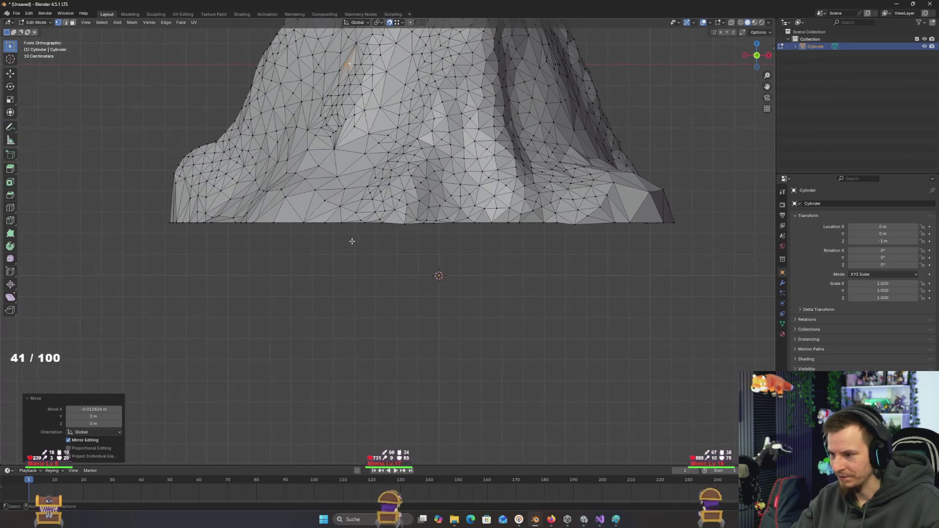
{"action": "left_click", "coordinate": [65, 23]}
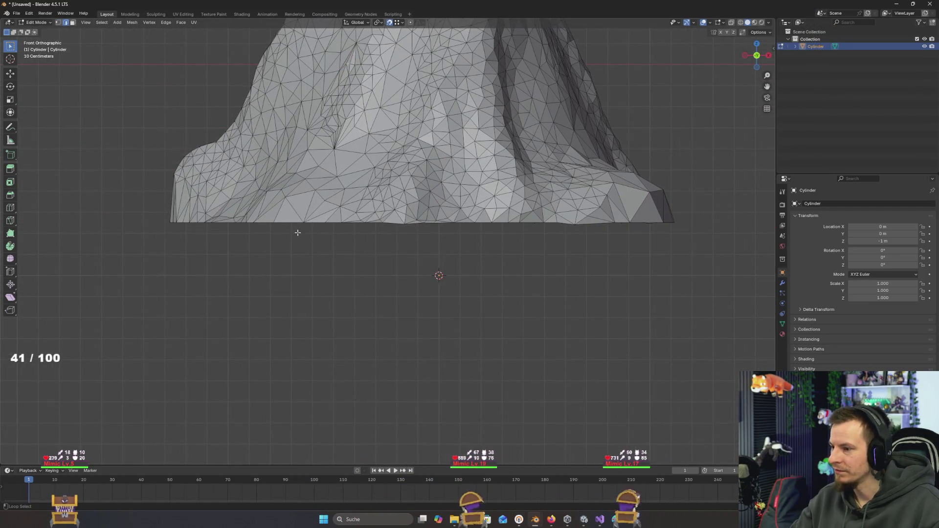
{"action": "mouse_move", "coordinate": [289, 228]}
{"action": "left_mouse_down"}
{"action": "mouse_move", "coordinate": [279, 254]}
{"action": "mouse_move", "coordinate": [303, 244]}
{"action": "mouse_move", "coordinate": [291, 236]}
{"action": "mouse_move", "coordinate": [297, 230]}
{"action": "left_mouse_up"}
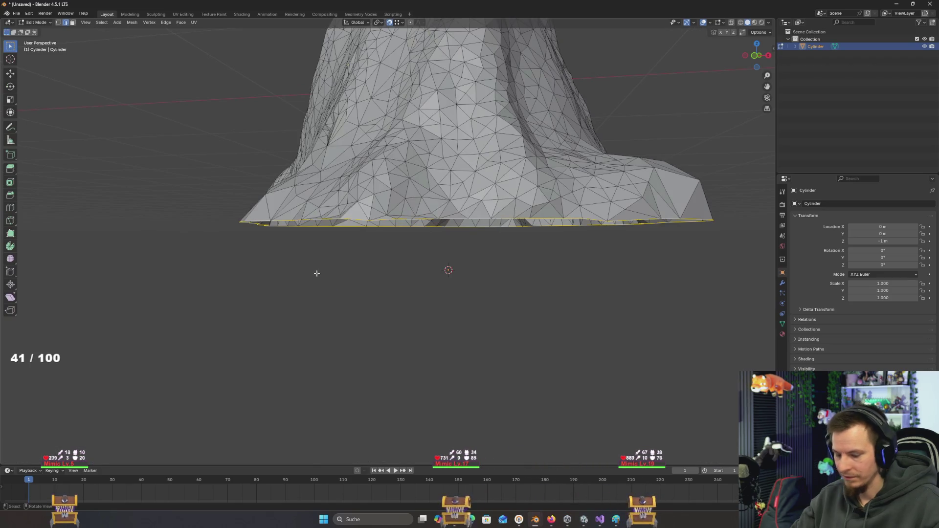
{"action": "key", "text": "KP_1"}
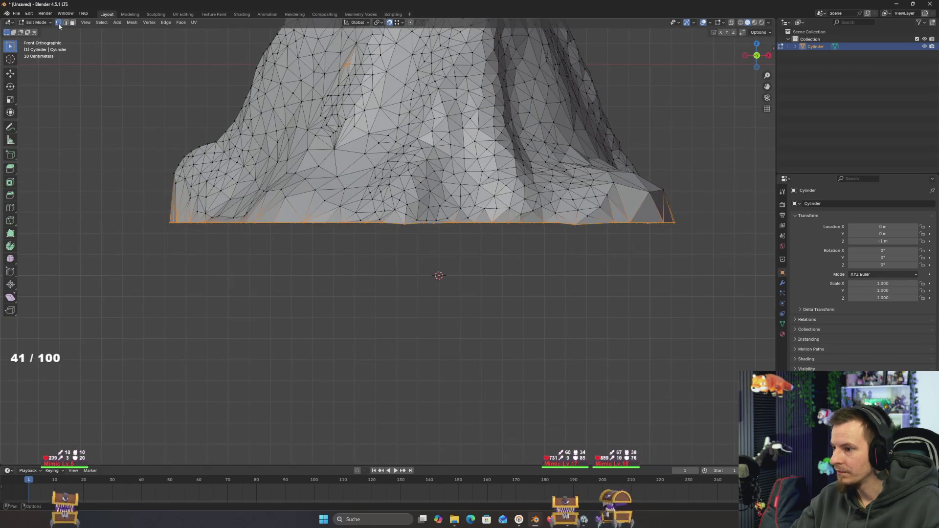
{"action": "type", "text": "s"}
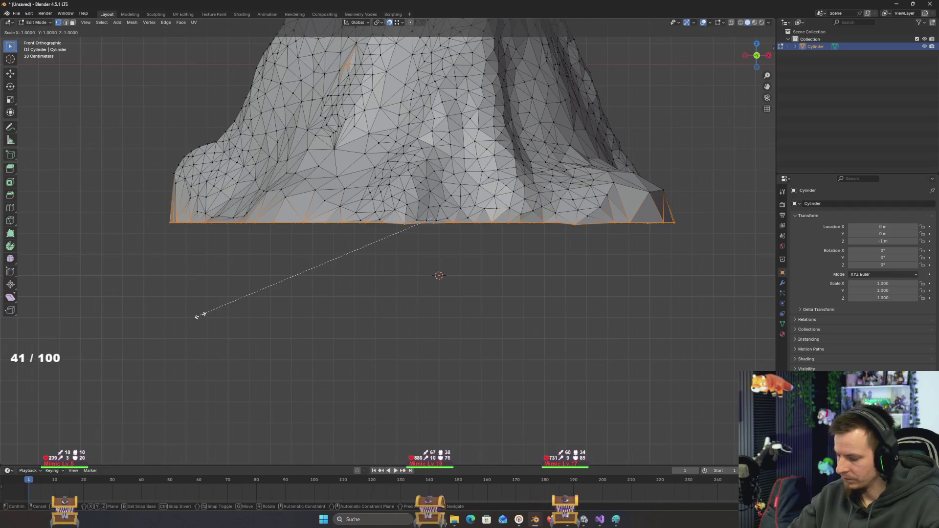
{"action": "type", "text": "0"}
{"action": "key", "text": "Return"}
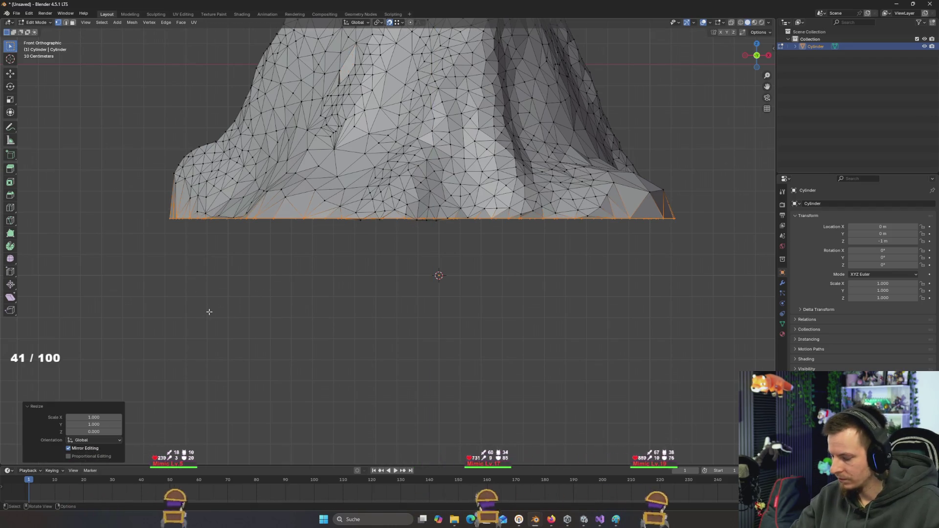
{"action": "key", "text": "g"}
{"action": "key", "text": "z"}
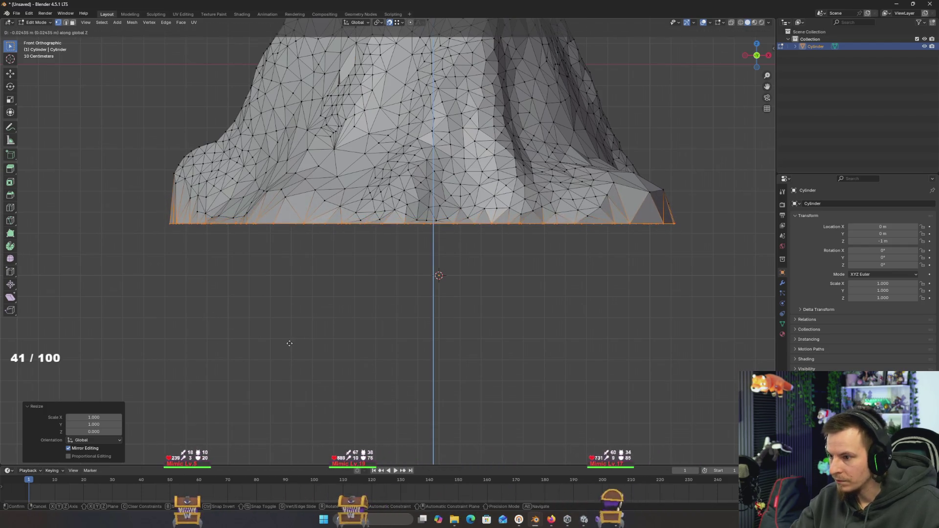
{"action": "left_click", "coordinate": [287, 341]}
- Switch the rock's display to wireframe shading
{"action": "mouse_move", "coordinate": [287, 341]}
{"action": "left_mouse_down"}
{"action": "mouse_move", "coordinate": [319, 324]}
{"action": "mouse_move", "coordinate": [256, 289]}
{"action": "left_mouse_up"}
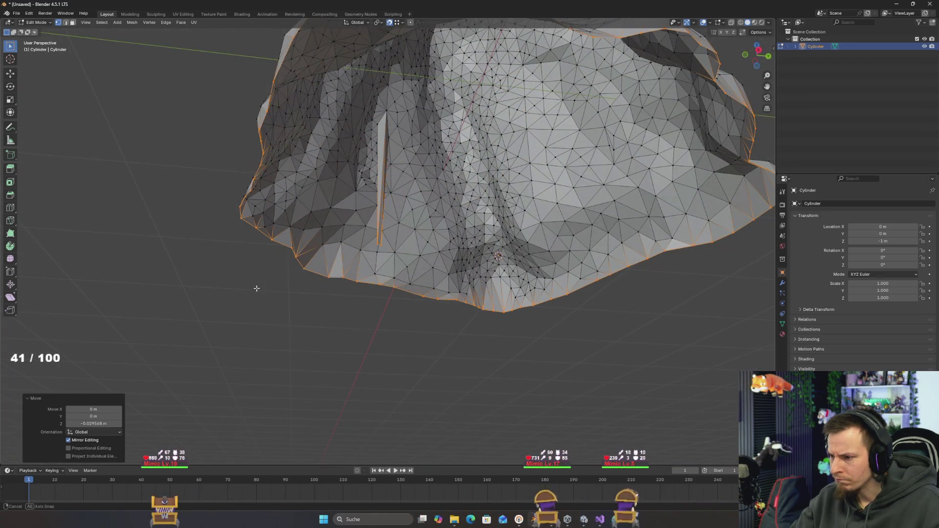
{"action": "key", "text": "ctrl+z"}
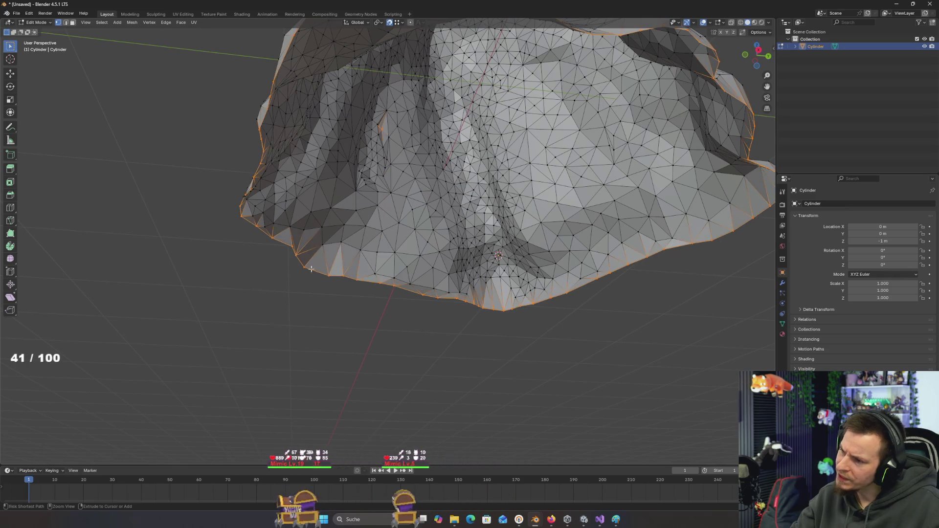
{"action": "mouse_move", "coordinate": [255, 287]}
{"action": "left_mouse_down"}
{"action": "mouse_move", "coordinate": [329, 272]}
{"action": "mouse_move", "coordinate": [351, 240]}
{"action": "left_mouse_up"}
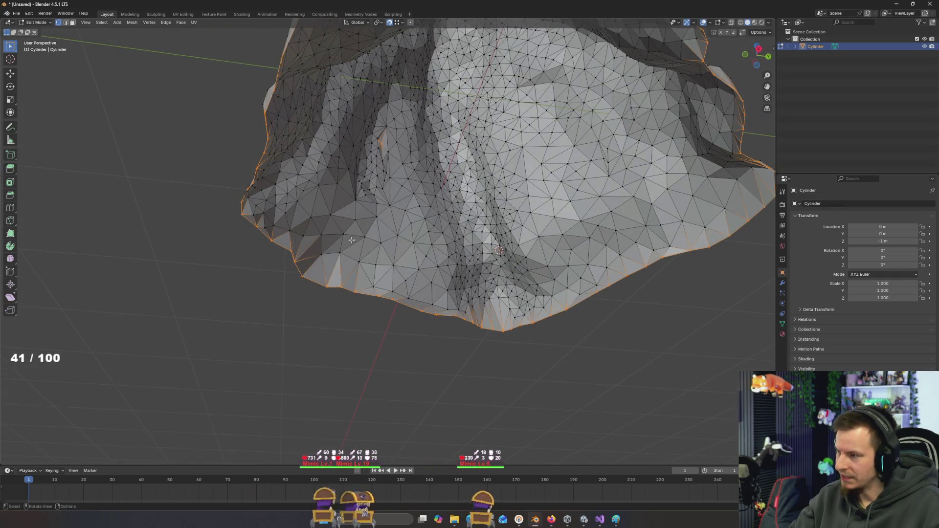
{"action": "key", "text": "Escape"}
{"action": "left_click_drag", "start_coordinate": [383, 145], "coordinate": [412, 190]}
{"action": "key", "text": "z"}
{"action": "left_click", "coordinate": [354, 186]}
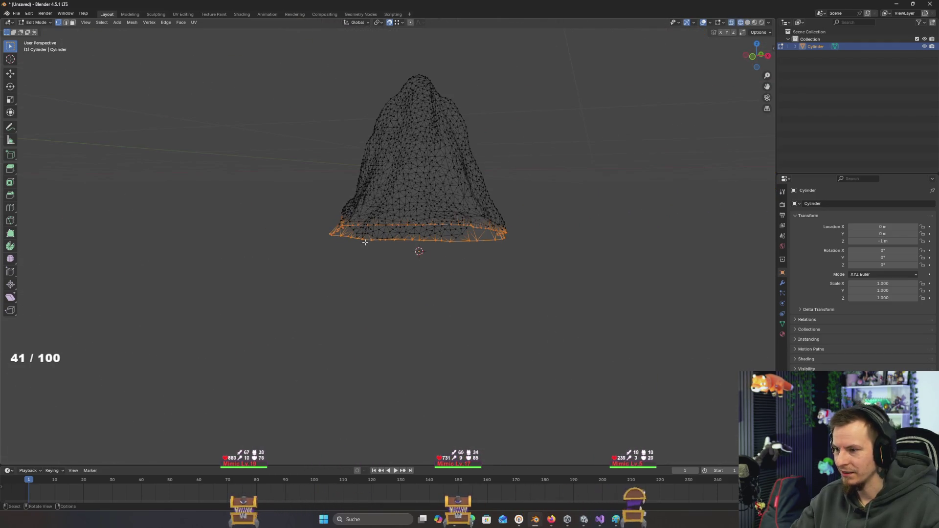
- Flatten a wider band of base vertices to one height and lower it 0.012175 m
{"action": "key", "text": "KP_1"}
{"action": "scroll", "coordinate": [175, 182], "scroll_direction": "up", "scroll_amount": 3}
{"action": "key", "text": "c"}
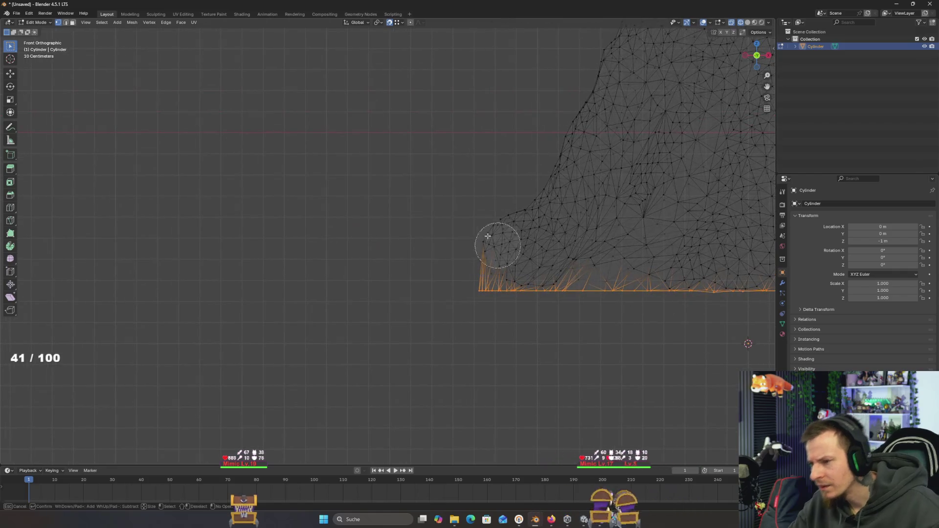
{"action": "scroll", "coordinate": [483, 226], "scroll_direction": "down", "scroll_amount": 5}
{"action": "key", "text": "Escape"}
{"action": "left_click_drag", "start_coordinate": [653, 227], "coordinate": [400, 316]}
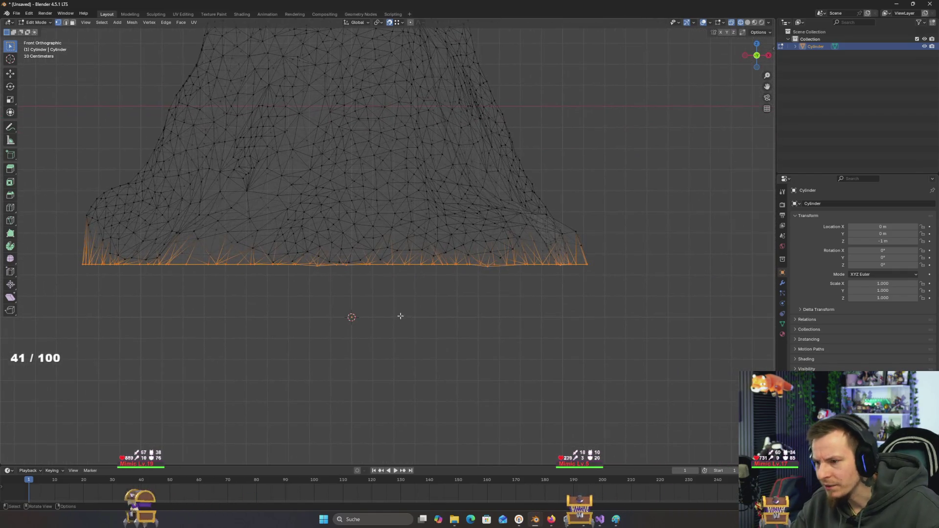
{"action": "type", "text": "0"}
{"action": "key", "text": "Return"}
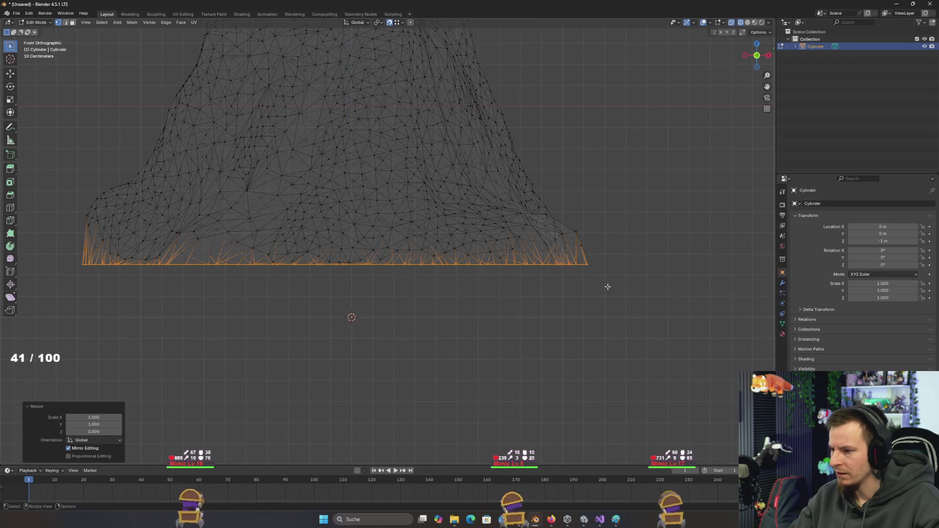
{"action": "left_click", "coordinate": [735, 313]}
{"action": "mouse_move", "coordinate": [735, 313]}
{"action": "left_mouse_down"}
{"action": "mouse_move", "coordinate": [727, 319]}
{"action": "mouse_move", "coordinate": [723, 292]}
{"action": "mouse_move", "coordinate": [710, 329]}
{"action": "left_mouse_up"}
- Snap the 3D cursor onto the flattened base ring and switch the rock into Sculpt Mode
{"action": "key", "text": "F3"}
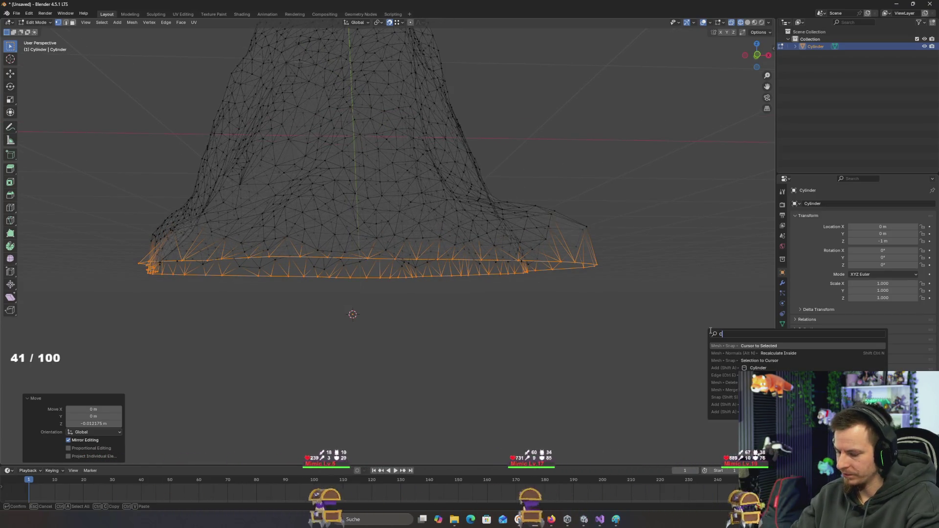
{"action": "type", "text": "CURSOR"}
{"action": "key", "text": "Down"}
{"action": "key", "text": "Down"}
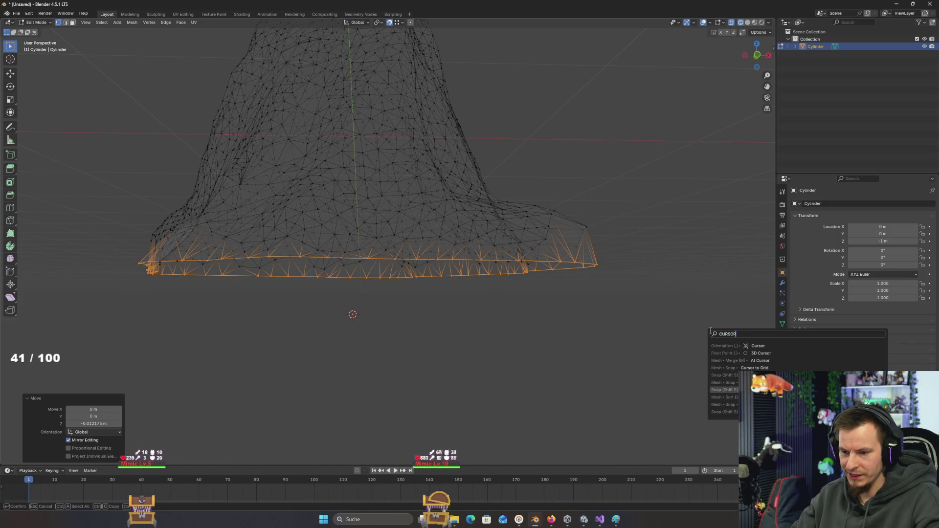
{"action": "key", "text": "Up"}
{"action": "key", "text": "Up"}
{"action": "key", "text": "Up"}
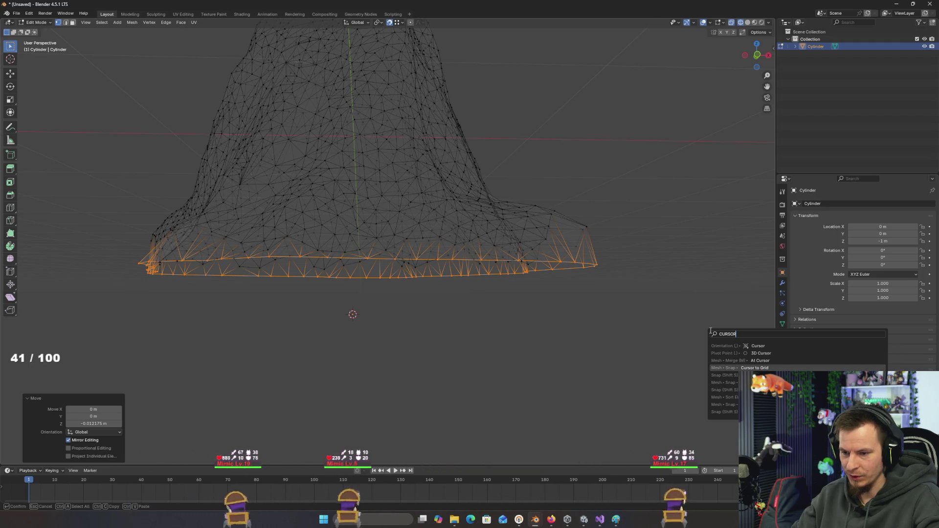
{"action": "key", "text": "Down"}
{"action": "key", "text": "Down"}
{"action": "key", "text": "Down"}
{"action": "key", "text": "Return"}
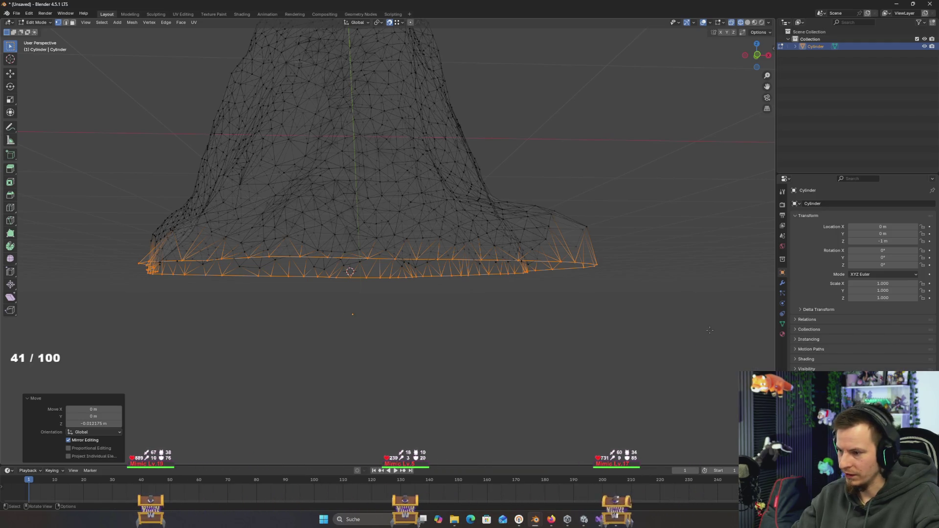
{"action": "key", "text": "ctrl+Tab"}
{"action": "key", "text": "F3"}
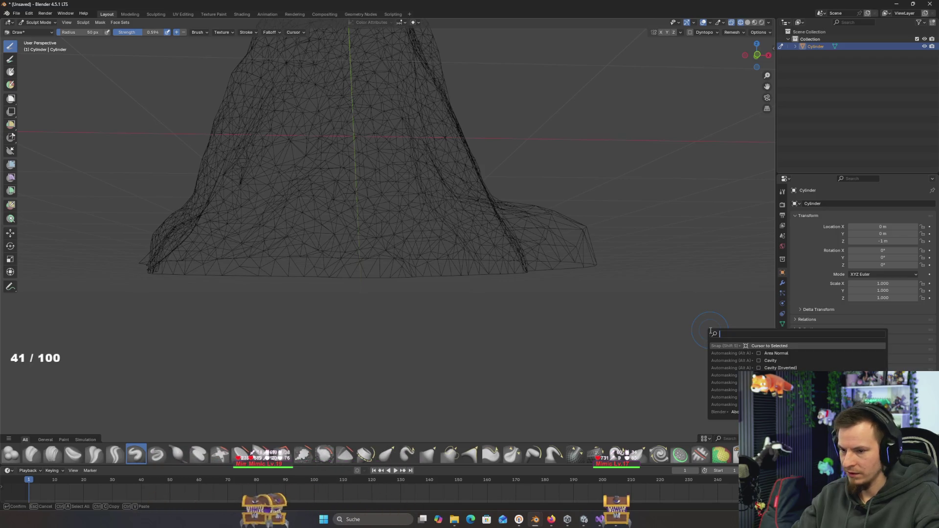
- Switch the viewport back to solid shading
{"action": "key", "text": "Escape"}
{"action": "key", "text": "t"}
{"action": "key", "text": "z"}
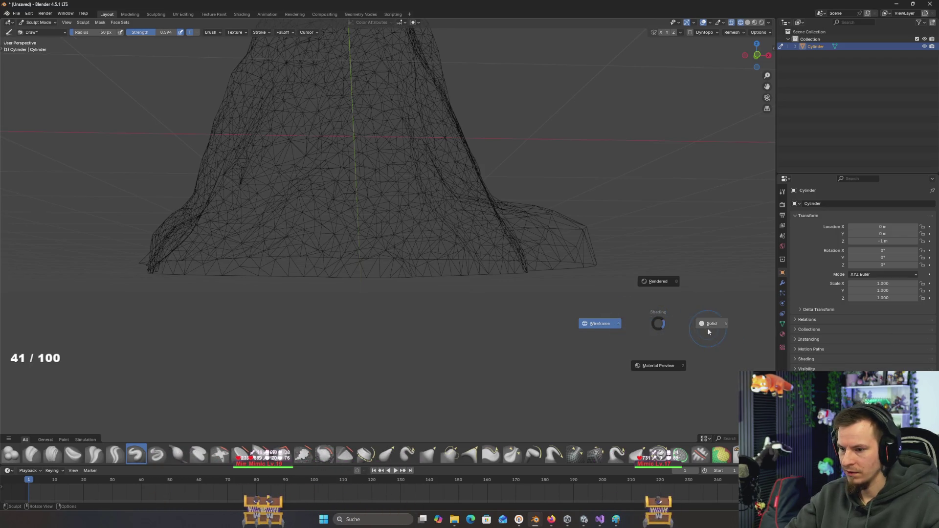
{"action": "left_click", "coordinate": [707, 331]}
- Put the rock back into Object Mode
{"action": "key", "text": "Tab"}
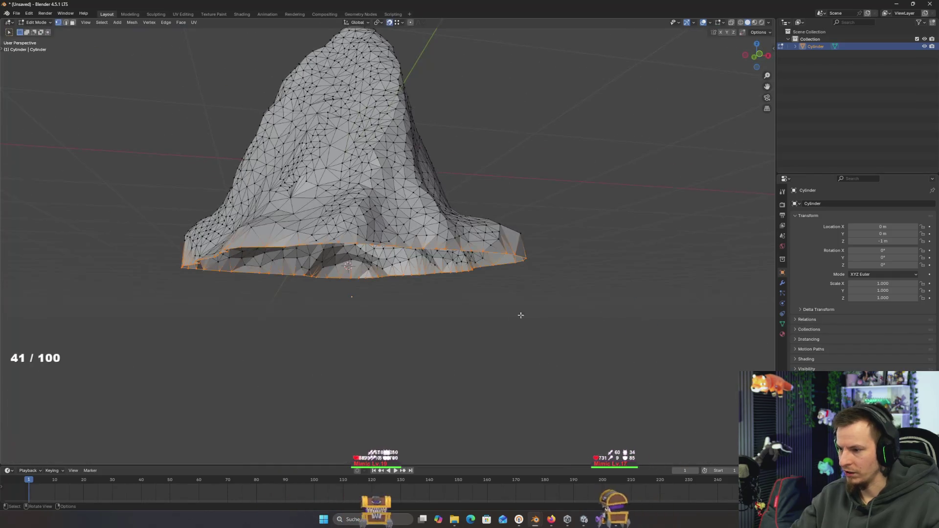
{"action": "left_click_drag", "start_coordinate": [520, 315], "coordinate": [507, 324]}
{"action": "key", "text": "Tab"}
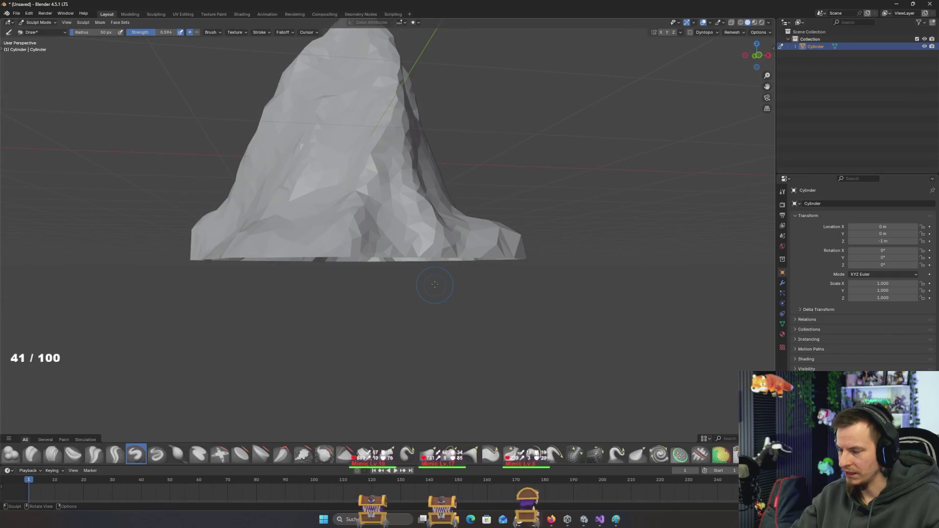
{"action": "key", "text": "Tab"}
{"action": "key", "text": "Tab"}
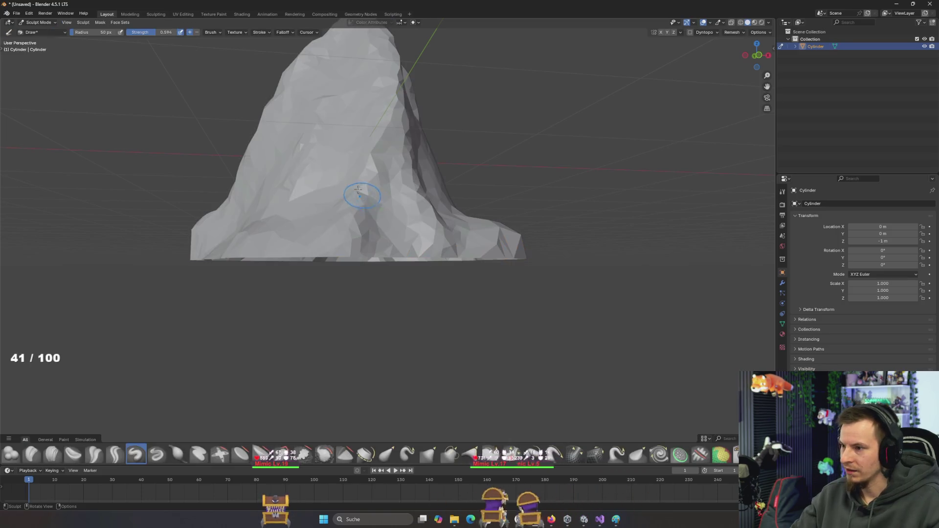
{"action": "left_click", "coordinate": [39, 22]}
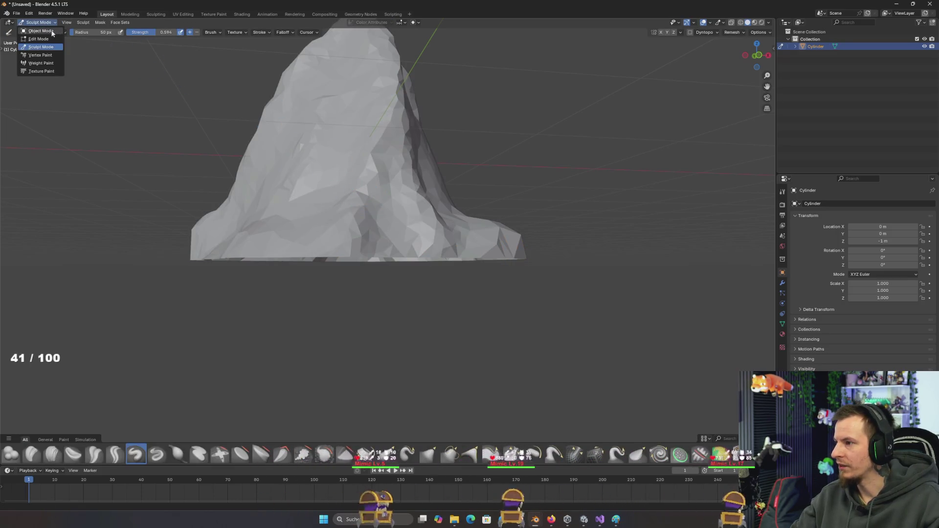
{"action": "left_click", "coordinate": [37, 31]}
{"action": "key", "text": "F3"}
- Set the rock's origin to the 3D cursor and save the file
{"action": "type", "text": "SET ORIG"}
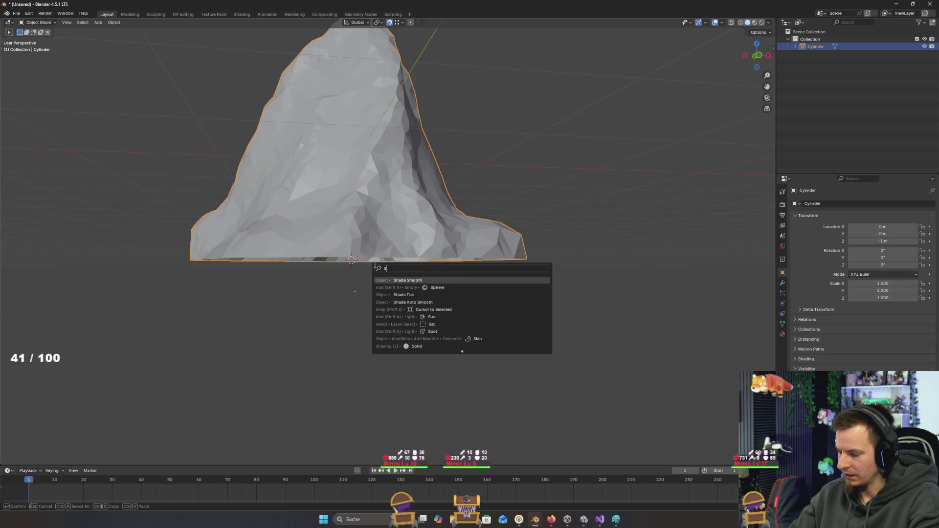
{"action": "key", "text": "Down"}
{"action": "key", "text": "Down"}
{"action": "key", "text": "Return"}
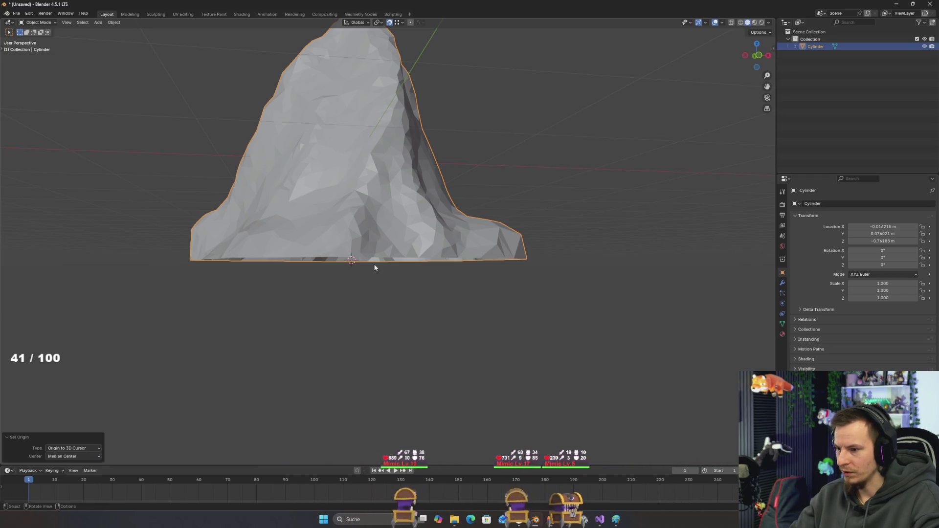
{"action": "key", "text": "ctrl+s"}
- Inspect the rock from top, front and perspective views, then enter Edit Mode
{"action": "mouse_move", "coordinate": [401, 251]}
{"action": "left_mouse_down"}
{"action": "mouse_move", "coordinate": [294, 267]}
{"action": "mouse_move", "coordinate": [379, 266]}
{"action": "mouse_move", "coordinate": [392, 225]}
{"action": "mouse_move", "coordinate": [446, 153]}
{"action": "mouse_move", "coordinate": [445, 161]}
{"action": "left_mouse_up"}
{"action": "key", "text": "KP_5"}
{"action": "key", "text": "KP_7"}
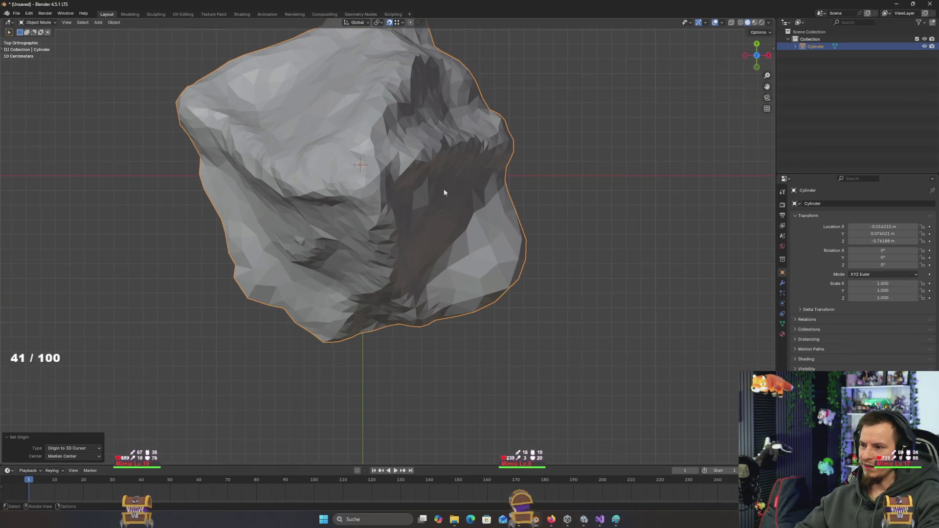
{"action": "mouse_move", "coordinate": [409, 218]}
{"action": "left_mouse_down"}
{"action": "mouse_move", "coordinate": [430, 218]}
{"action": "mouse_move", "coordinate": [447, 195]}
{"action": "mouse_move", "coordinate": [509, 172]}
{"action": "mouse_move", "coordinate": [482, 219]}
{"action": "mouse_move", "coordinate": [505, 194]}
{"action": "mouse_move", "coordinate": [498, 220]}
{"action": "left_mouse_up"}
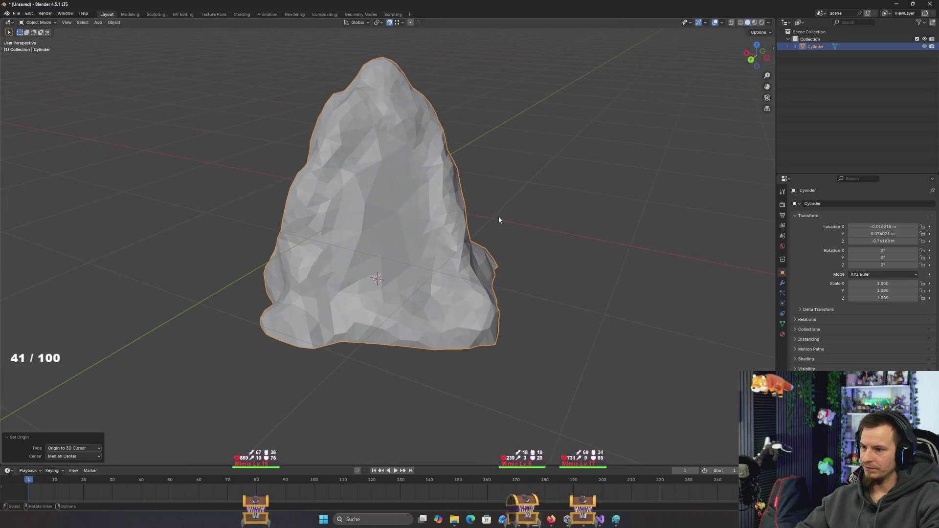
{"action": "mouse_move", "coordinate": [556, 250]}
{"action": "left_mouse_down"}
{"action": "mouse_move", "coordinate": [551, 239]}
{"action": "mouse_move", "coordinate": [565, 249]}
{"action": "left_mouse_up"}
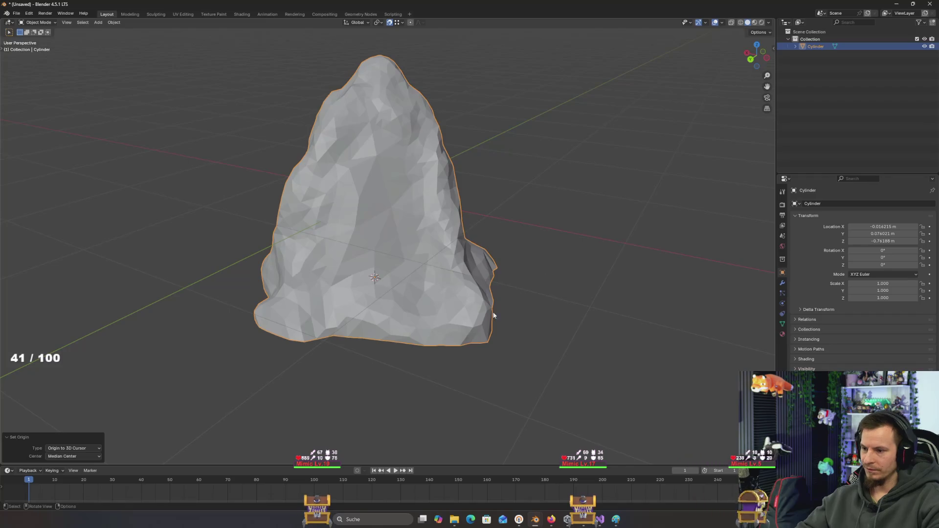
{"action": "key", "text": "KP_1"}
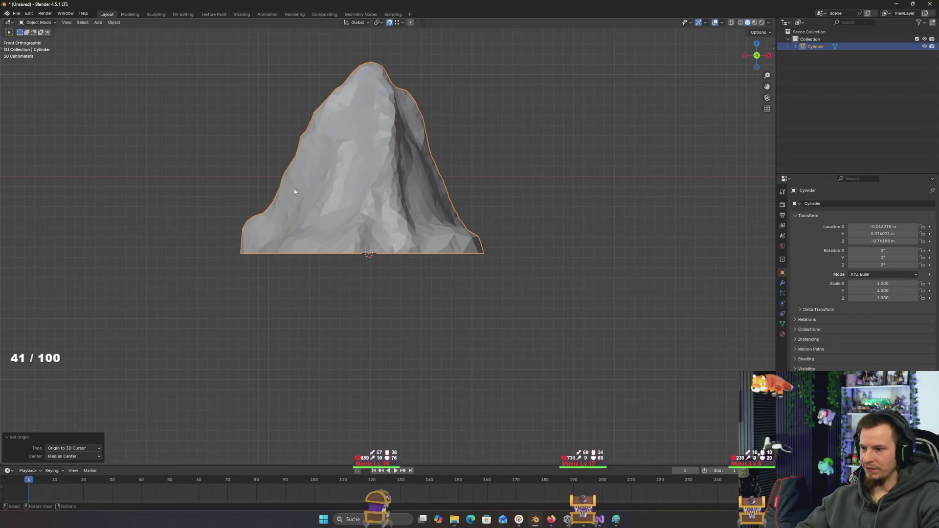
{"action": "mouse_move", "coordinate": [384, 239]}
{"action": "left_mouse_down"}
{"action": "mouse_move", "coordinate": [387, 309]}
{"action": "mouse_move", "coordinate": [293, 264]}
{"action": "left_mouse_up"}
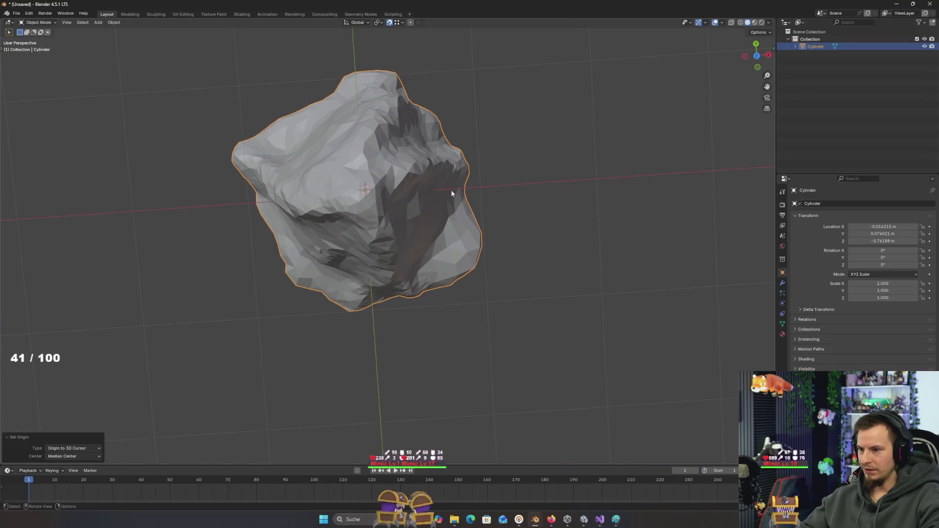
{"action": "mouse_move", "coordinate": [459, 185]}
{"action": "left_mouse_down"}
{"action": "mouse_move", "coordinate": [447, 183]}
{"action": "mouse_move", "coordinate": [568, 149]}
{"action": "mouse_move", "coordinate": [557, 132]}
{"action": "mouse_move", "coordinate": [406, 221]}
{"action": "left_mouse_up"}
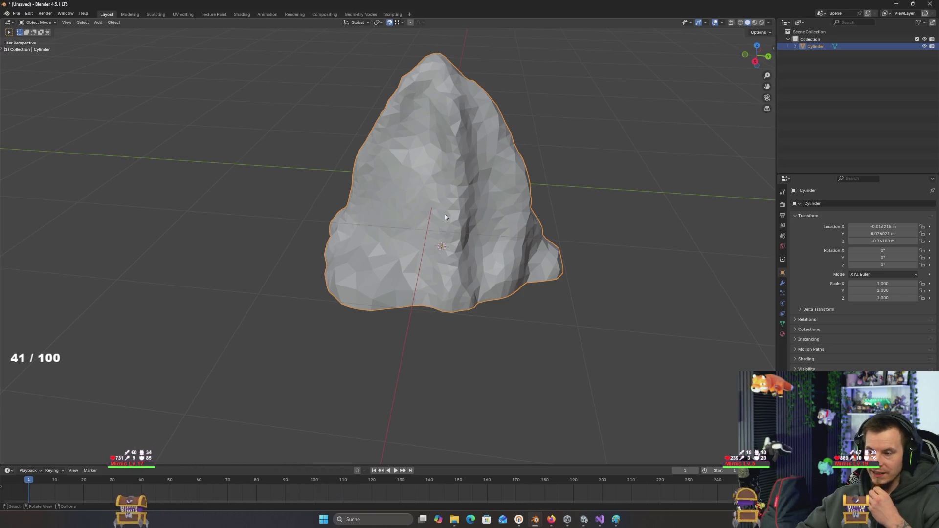
{"action": "left_click_drag", "start_coordinate": [444, 214], "coordinate": [467, 200]}
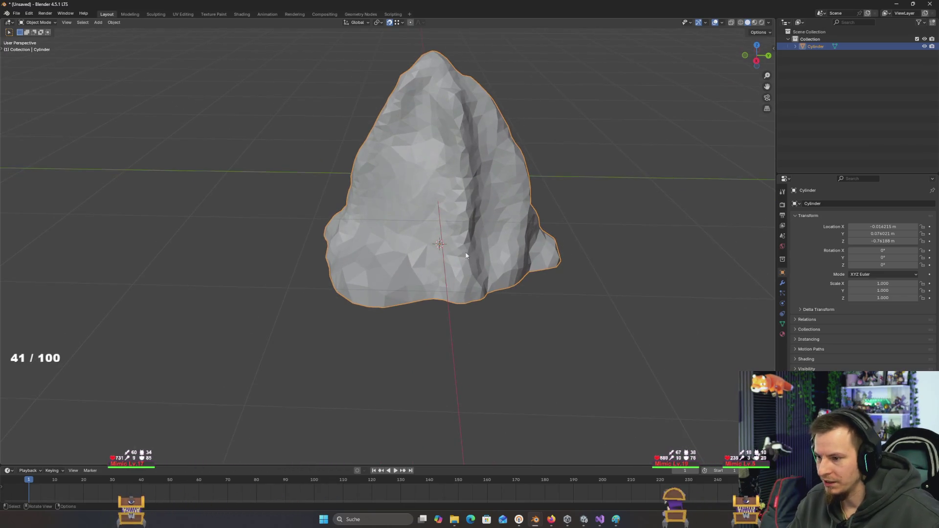
{"action": "mouse_move", "coordinate": [466, 254]}
{"action": "left_mouse_down"}
{"action": "mouse_move", "coordinate": [466, 294]}
{"action": "mouse_move", "coordinate": [467, 286]}
{"action": "mouse_move", "coordinate": [437, 277]}
{"action": "mouse_move", "coordinate": [427, 252]}
{"action": "left_mouse_up"}
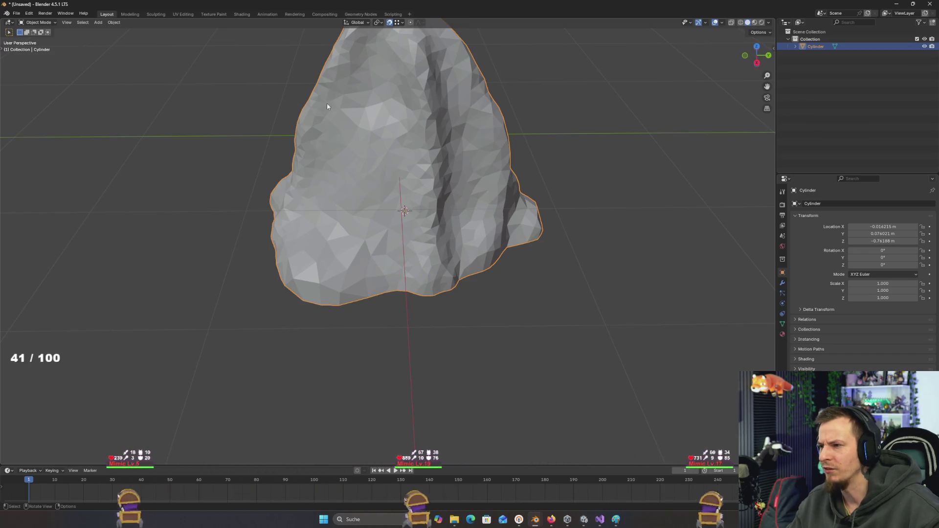
{"action": "key", "text": "Tab"}
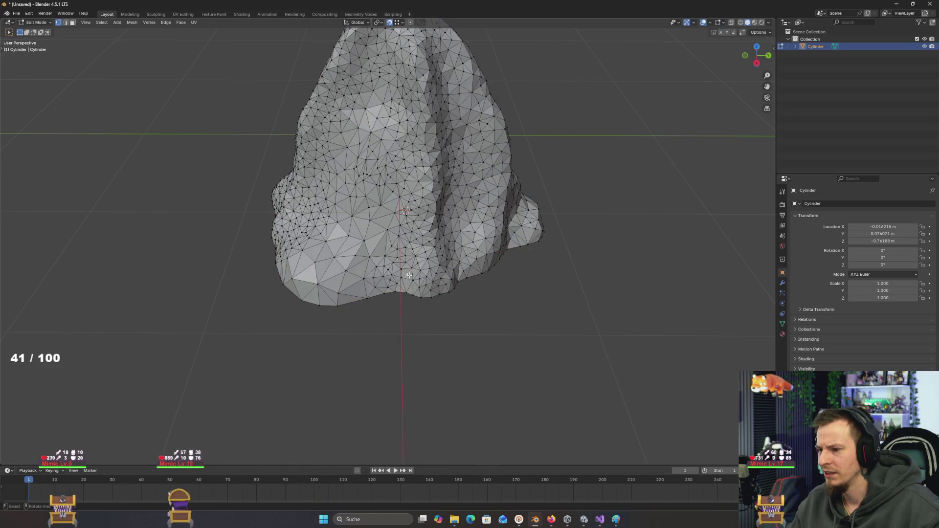
{"action": "key", "text": "KP_1"}
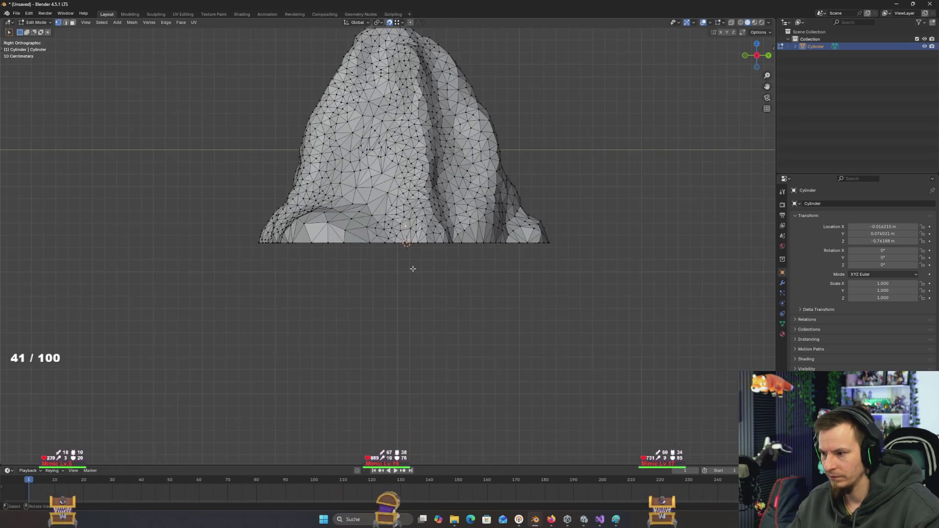
{"action": "left_click_drag", "start_coordinate": [482, 215], "coordinate": [398, 254]}
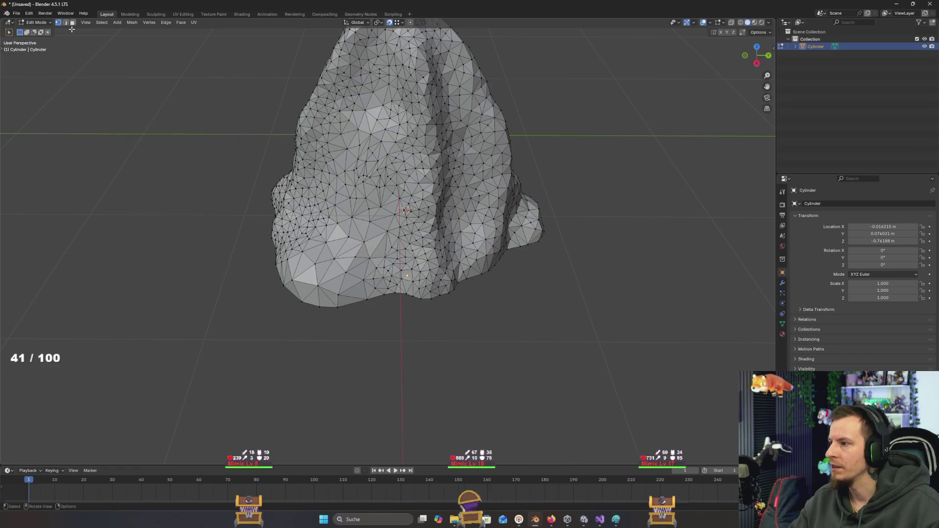
{"action": "left_click", "coordinate": [73, 22]}
{"action": "left_click", "coordinate": [381, 245]}
{"action": "key", "text": "c"}
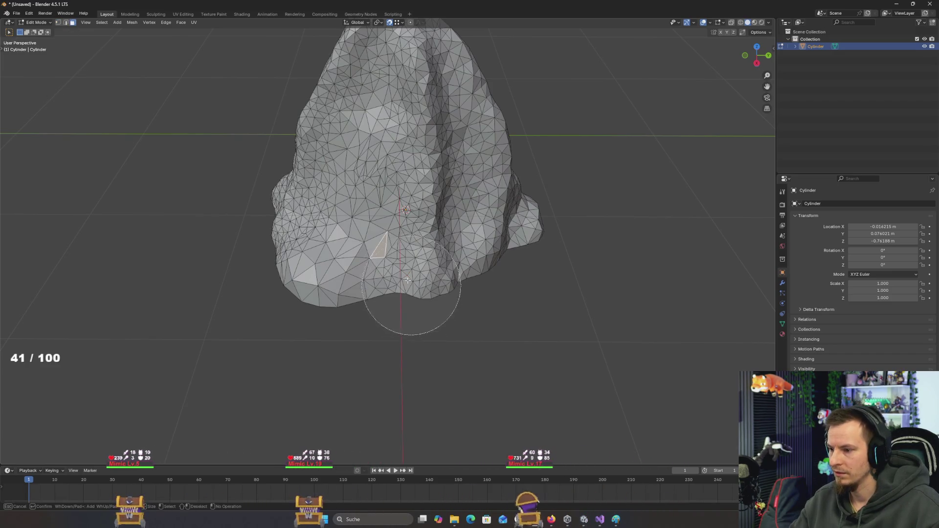
{"action": "mouse_move", "coordinate": [403, 284]}
{"action": "left_mouse_down"}
{"action": "mouse_move", "coordinate": [399, 269]}
{"action": "mouse_move", "coordinate": [420, 321]}
{"action": "mouse_move", "coordinate": [426, 299]}
{"action": "mouse_move", "coordinate": [401, 158]}
{"action": "left_mouse_up"}
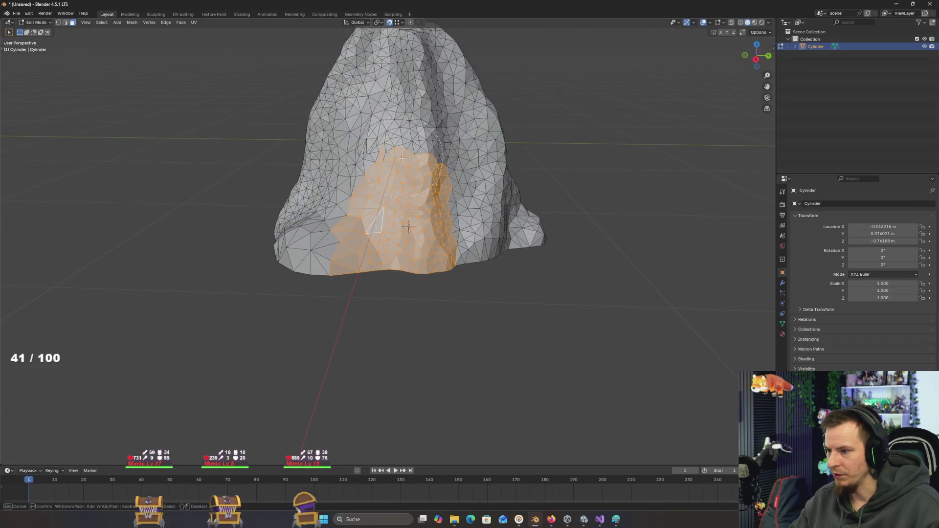
{"action": "right_click", "coordinate": [429, 293]}
{"action": "left_click_drag", "start_coordinate": [414, 290], "coordinate": [352, 297]}
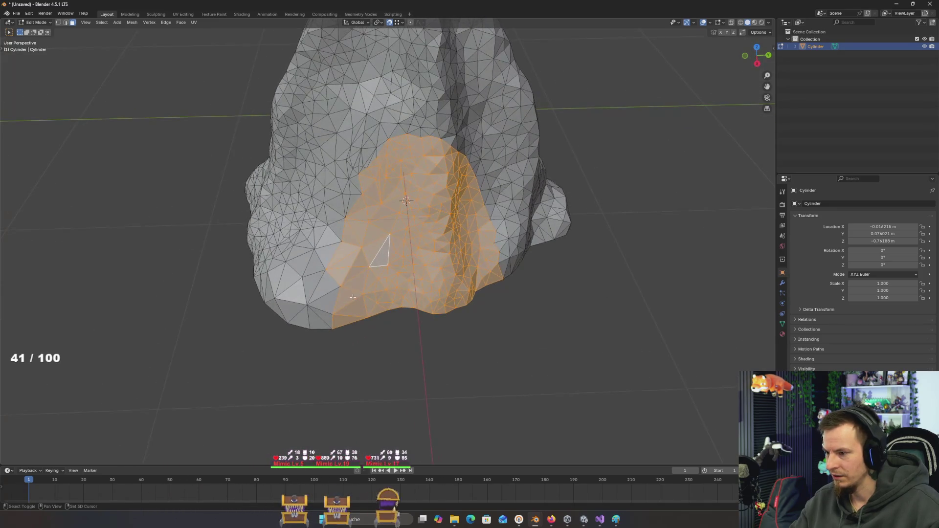
{"action": "left_click_drag", "start_coordinate": [298, 259], "coordinate": [357, 260]}
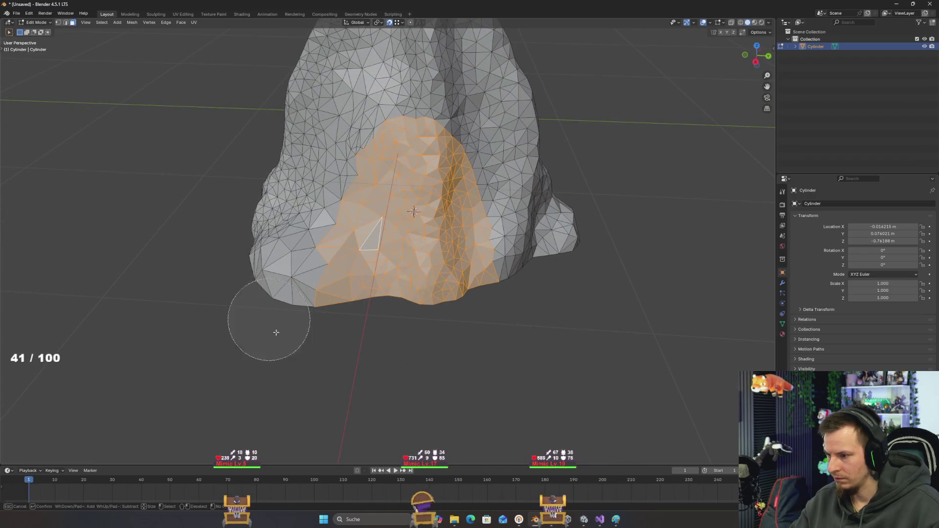
{"action": "key", "text": "Escape"}
{"action": "mouse_move", "coordinate": [266, 336]}
{"action": "left_mouse_down"}
{"action": "mouse_move", "coordinate": [310, 342]}
{"action": "mouse_move", "coordinate": [324, 319]}
{"action": "mouse_move", "coordinate": [317, 341]}
{"action": "left_mouse_up"}
{"action": "key", "text": "g"}
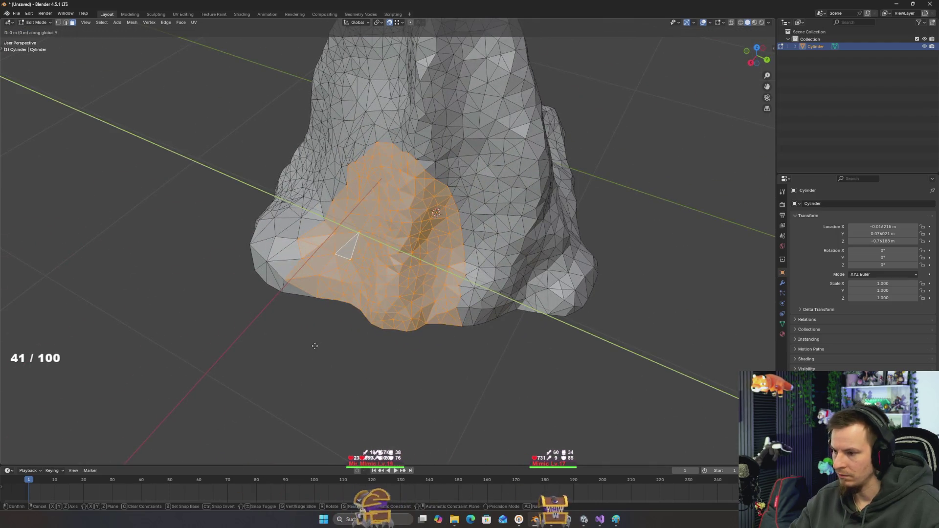
{"action": "key", "text": "x"}
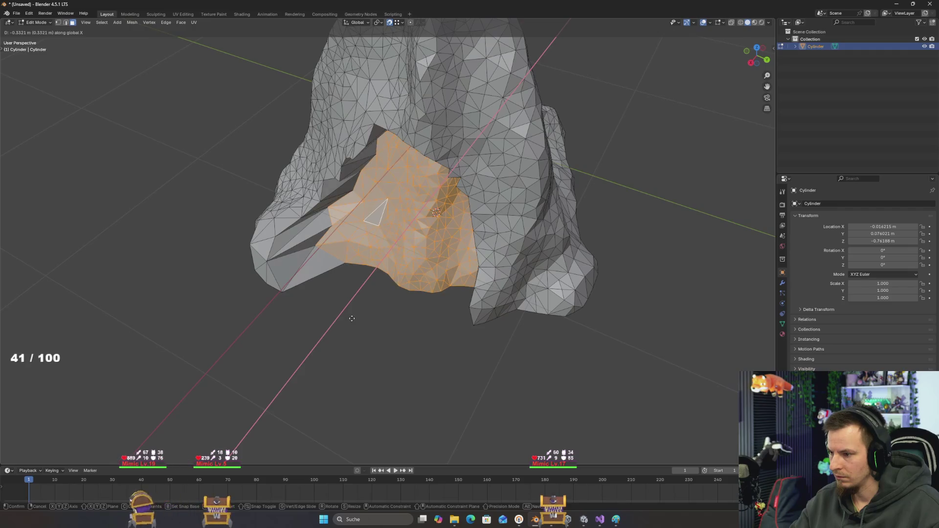
{"action": "key", "text": "Escape"}
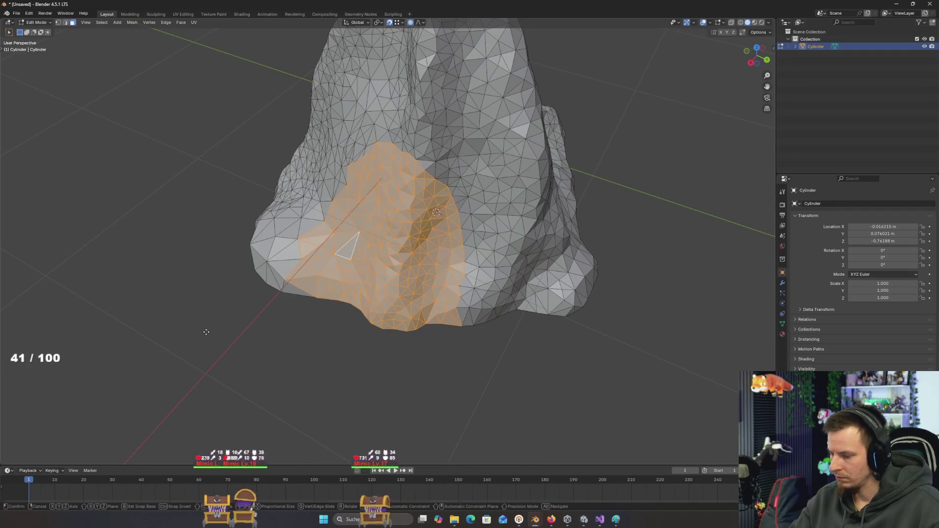
{"action": "key", "text": "g"}
{"action": "key", "text": "x"}
{"action": "scroll", "coordinate": [217, 325], "scroll_direction": "down", "scroll_amount": 10}
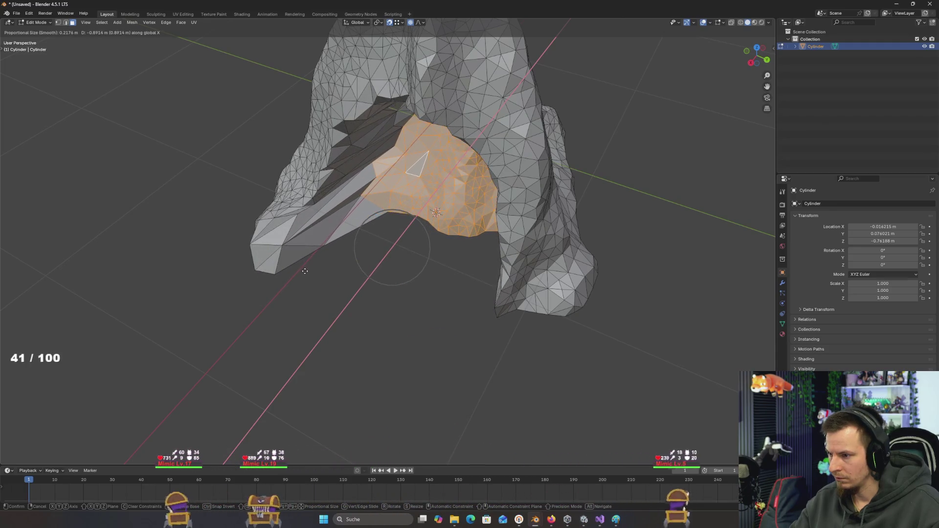
{"action": "scroll", "coordinate": [299, 277], "scroll_direction": "up", "scroll_amount": 2}
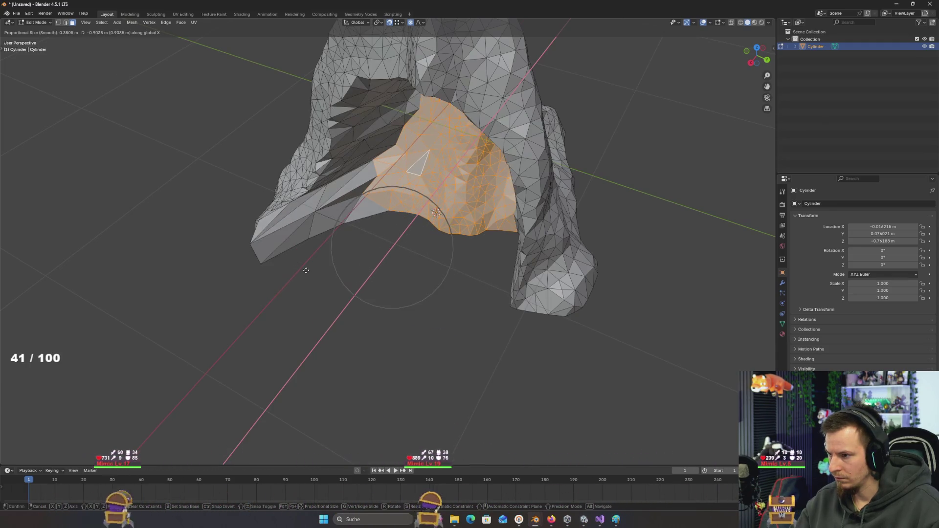
{"action": "right_click", "coordinate": [319, 273]}
{"action": "mouse_move", "coordinate": [319, 273]}
{"action": "left_mouse_down"}
{"action": "mouse_move", "coordinate": [373, 329]}
{"action": "mouse_move", "coordinate": [391, 314]}
{"action": "left_mouse_up"}
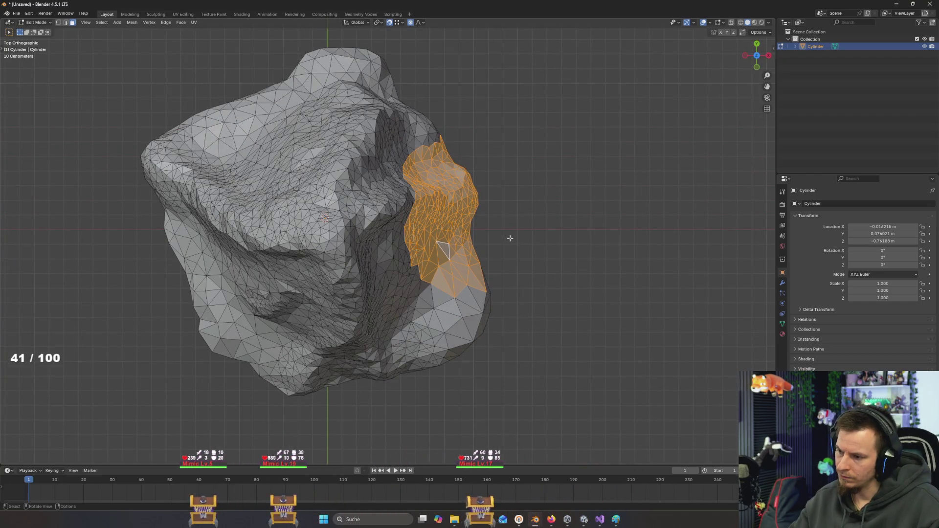
- Clear the selection and switch the rock to wireframe shading
{"action": "key", "text": "a"}
{"action": "key", "text": "c"}
{"action": "key", "text": "Escape"}
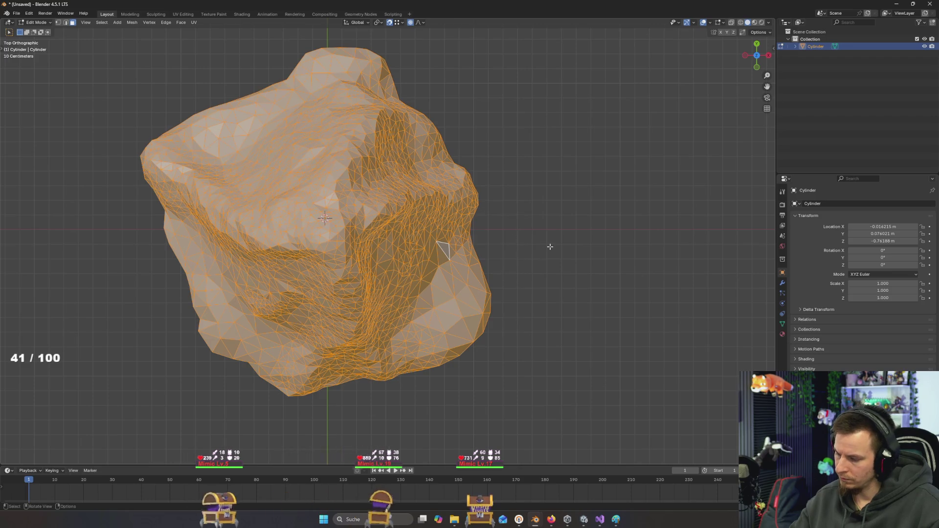
{"action": "key", "text": "alt+a"}
{"action": "key", "text": "z"}
{"action": "left_click", "coordinate": [487, 242]}
- Circle-select faces on the rock's right side
{"action": "key", "text": "c"}
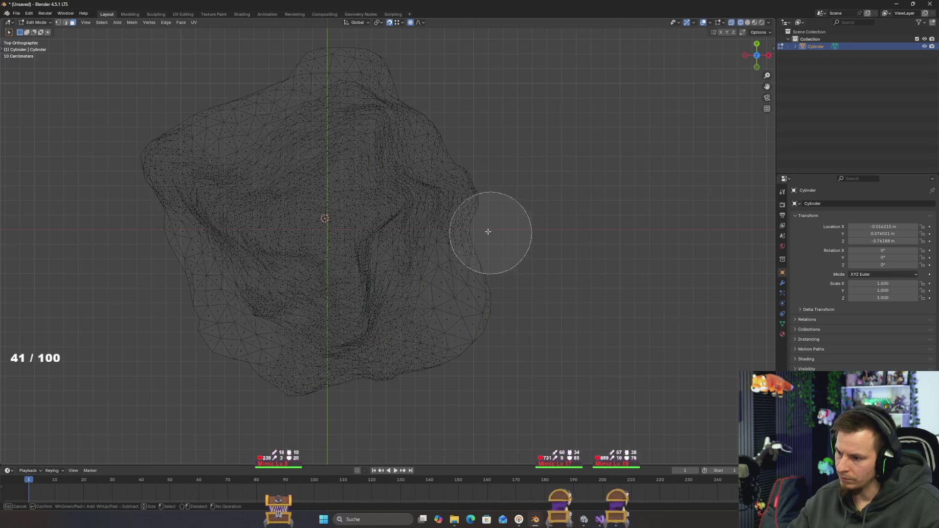
{"action": "left_click", "coordinate": [453, 228]}
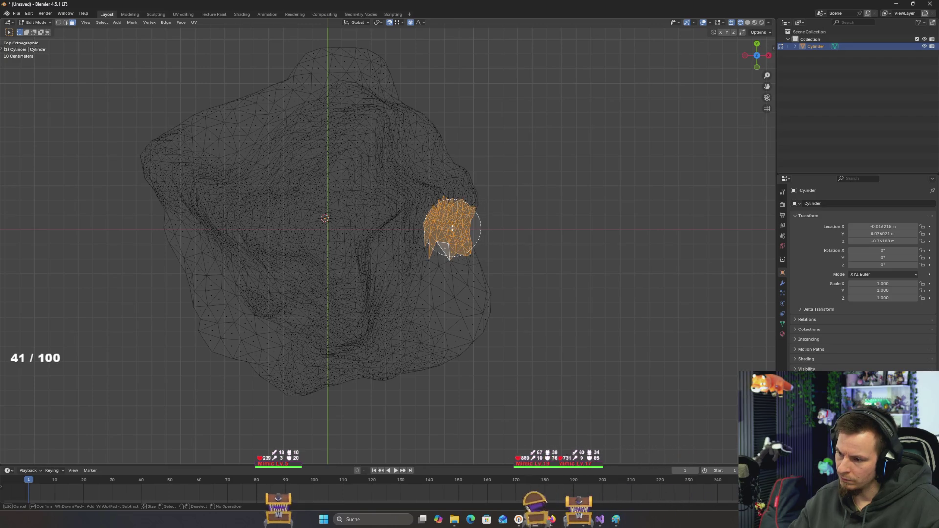
{"action": "key", "text": "Escape"}
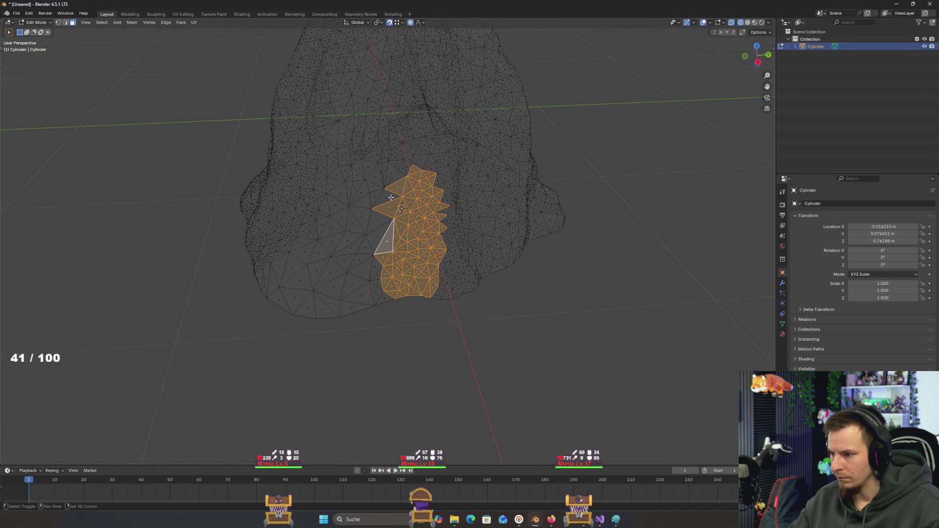
{"action": "scroll", "coordinate": [472, 191], "scroll_direction": "up", "scroll_amount": 4}
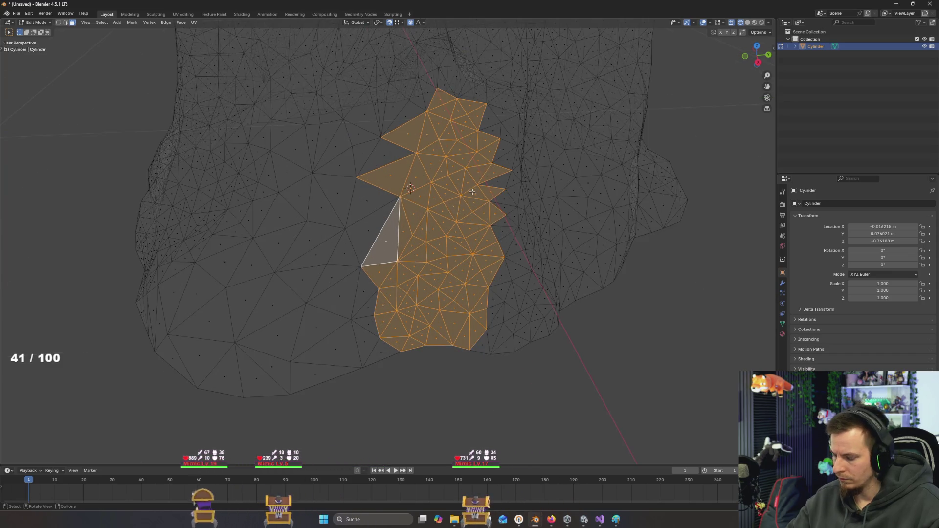
- Return to solid shading and add more surrounding side faces to the selection
{"action": "key", "text": "z"}
{"action": "left_click", "coordinate": [518, 193]}
{"action": "key", "text": "c"}
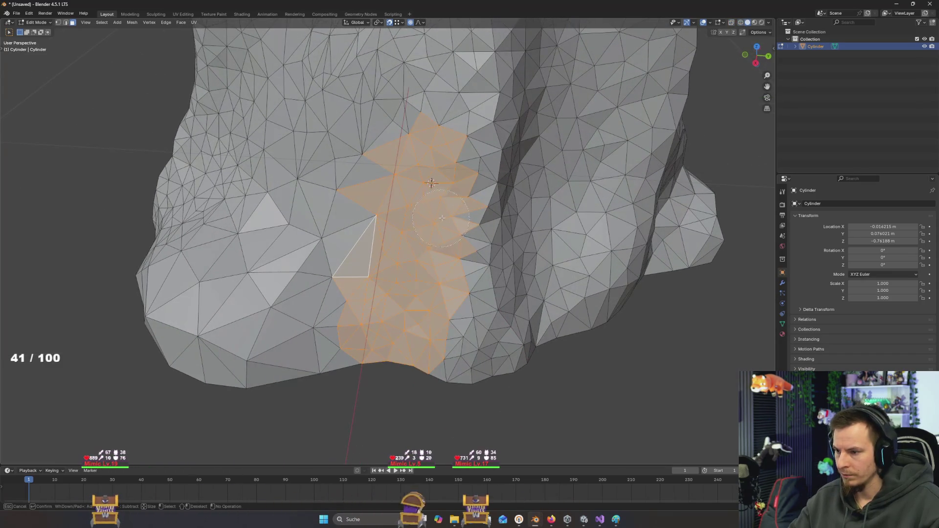
{"action": "left_click_drag", "start_coordinate": [441, 218], "coordinate": [464, 229]}
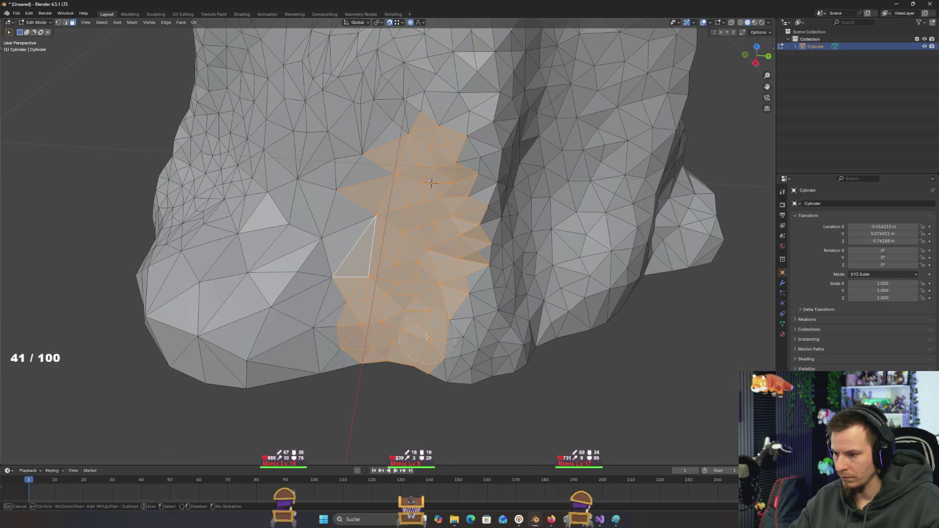
{"action": "left_click_drag", "start_coordinate": [427, 336], "coordinate": [445, 347]}
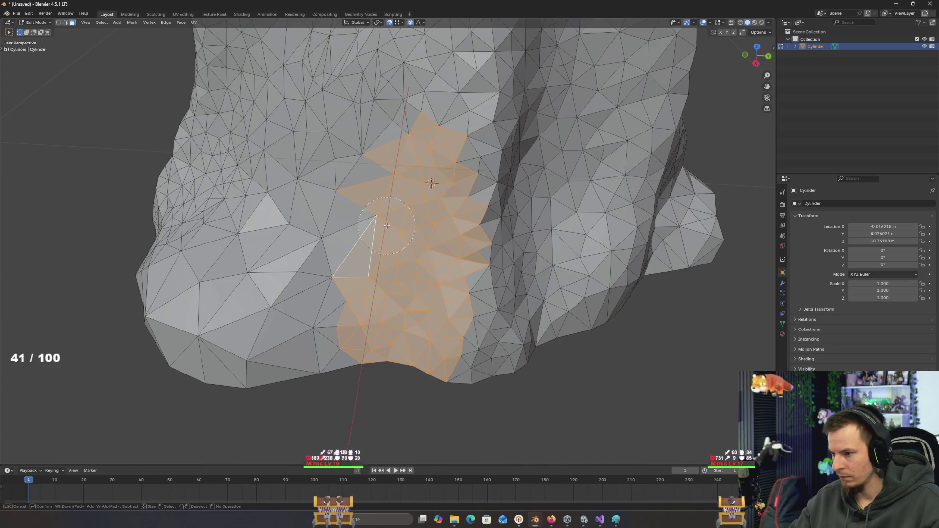
{"action": "left_click_drag", "start_coordinate": [387, 226], "coordinate": [354, 229]}
{"action": "key", "text": "Escape"}
{"action": "scroll", "coordinate": [436, 289], "scroll_direction": "down", "scroll_amount": 5}
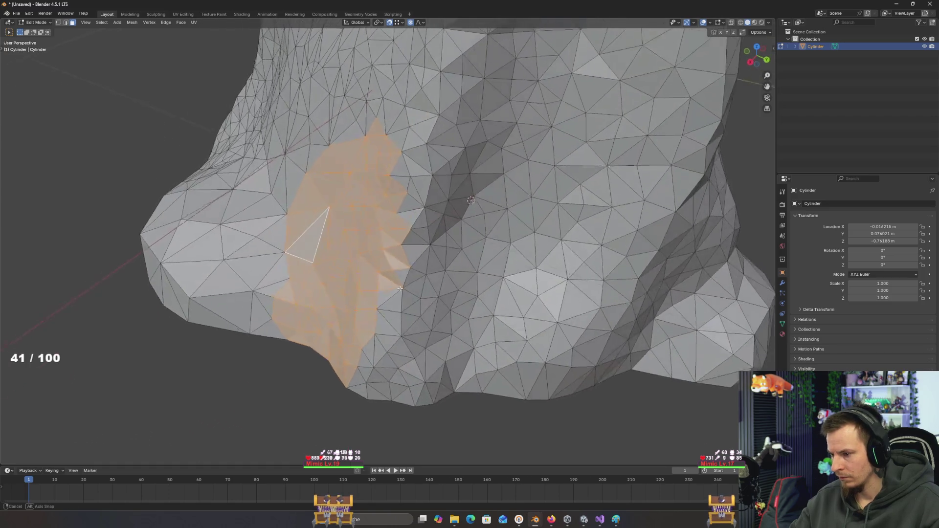
{"action": "mouse_move", "coordinate": [437, 288]}
{"action": "left_mouse_down"}
{"action": "mouse_move", "coordinate": [492, 371]}
{"action": "mouse_move", "coordinate": [460, 372]}
{"action": "mouse_move", "coordinate": [465, 342]}
{"action": "mouse_move", "coordinate": [474, 371]}
{"action": "left_mouse_up"}
- Push the selected faces inward along X with proportional falloff
{"action": "key", "text": "g"}
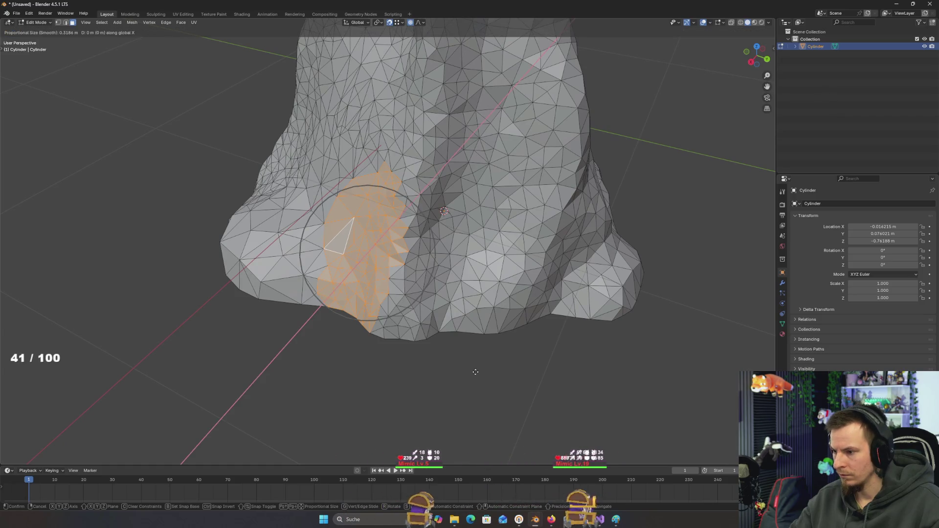
{"action": "key", "text": "x"}
{"action": "scroll", "coordinate": [489, 342], "scroll_direction": "up", "scroll_amount": 3}
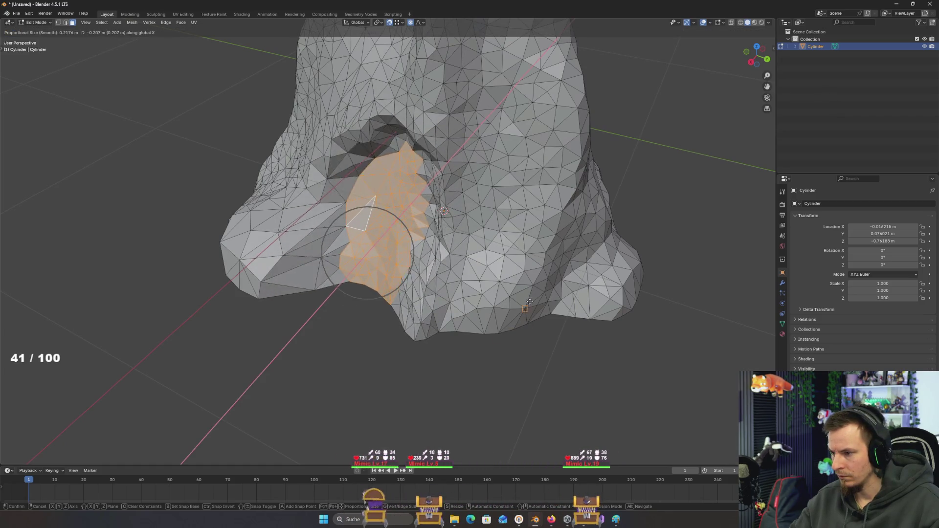
{"action": "scroll", "coordinate": [518, 303], "scroll_direction": "up", "scroll_amount": 1}
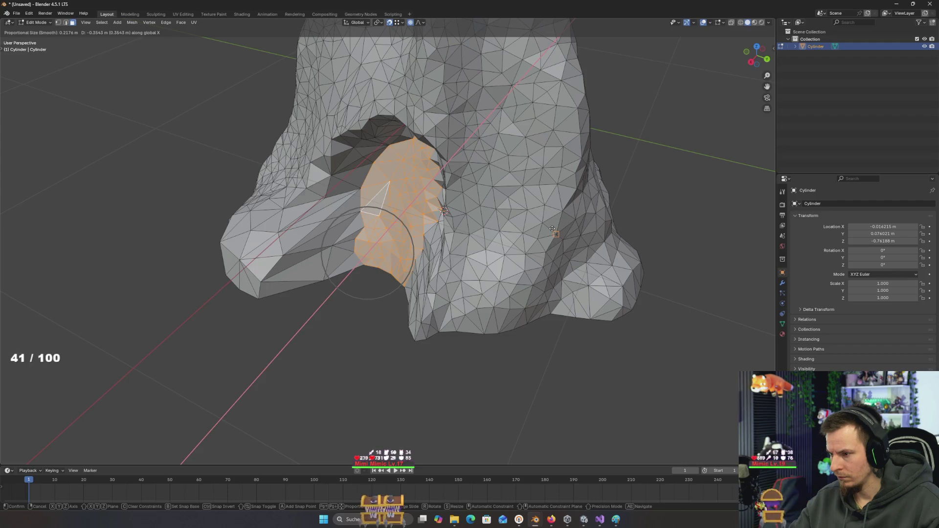
{"action": "scroll", "coordinate": [570, 211], "scroll_direction": "down", "scroll_amount": 3}
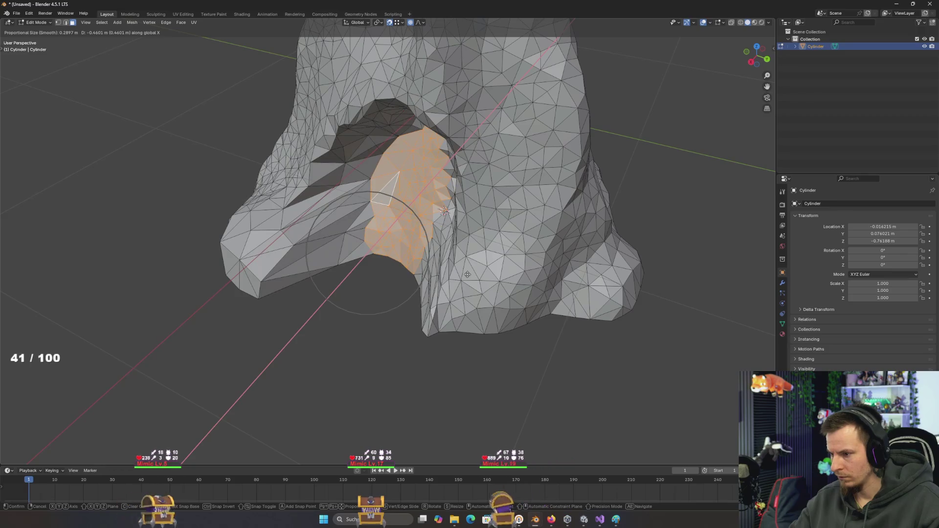
{"action": "scroll", "coordinate": [468, 274], "scroll_direction": "up", "scroll_amount": 2}
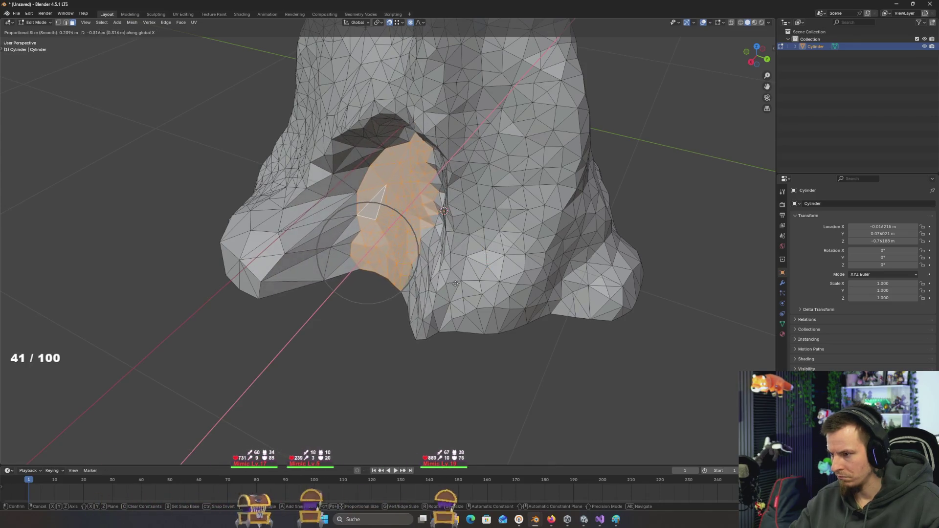
{"action": "scroll", "coordinate": [456, 282], "scroll_direction": "down", "scroll_amount": 5}
{"action": "left_click", "coordinate": [456, 283]}
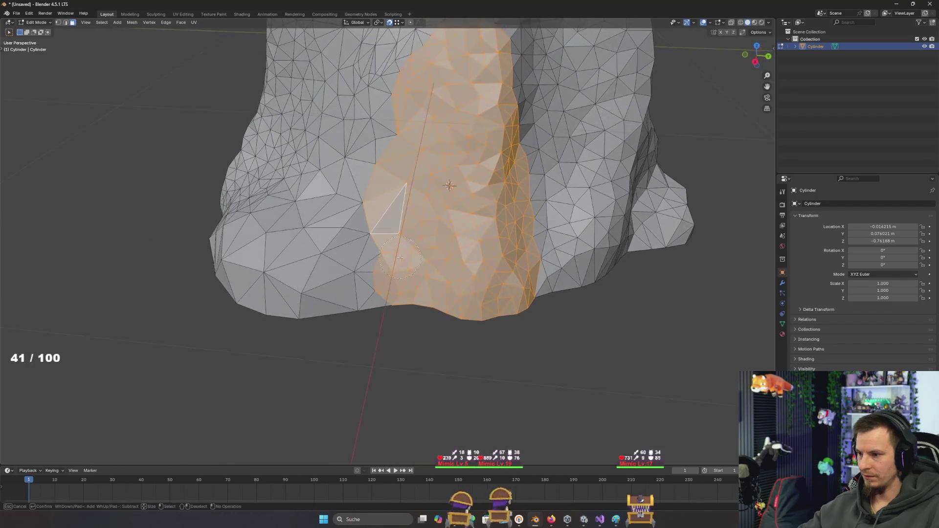
- Zoom out to view the selected face patch on the rock's side
{"action": "scroll", "coordinate": [426, 323], "scroll_direction": "down", "scroll_amount": 4}
- Extrude the side patch and move it 0.87 m along X into a tunnel
{"action": "key", "text": "KP_7"}
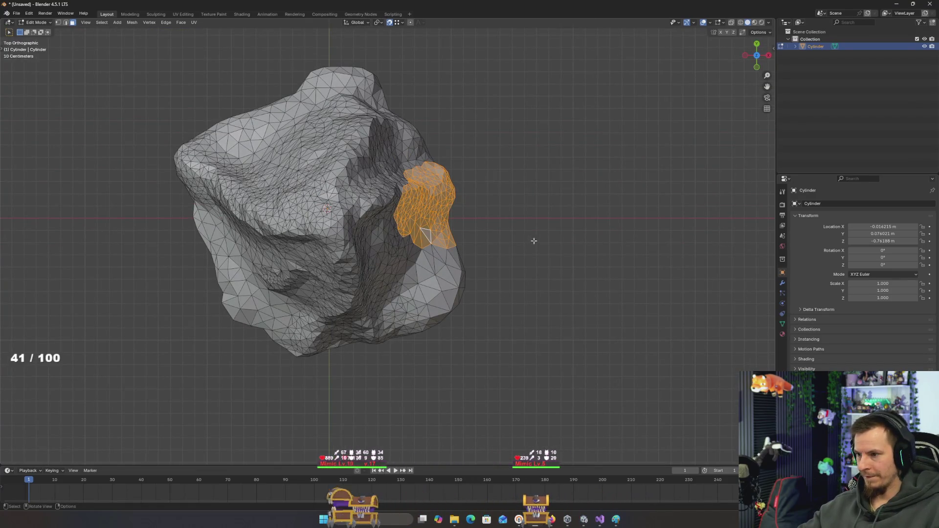
{"action": "mouse_move", "coordinate": [532, 239]}
{"action": "left_mouse_down"}
{"action": "mouse_move", "coordinate": [437, 195]}
{"action": "mouse_move", "coordinate": [537, 229]}
{"action": "left_mouse_up"}
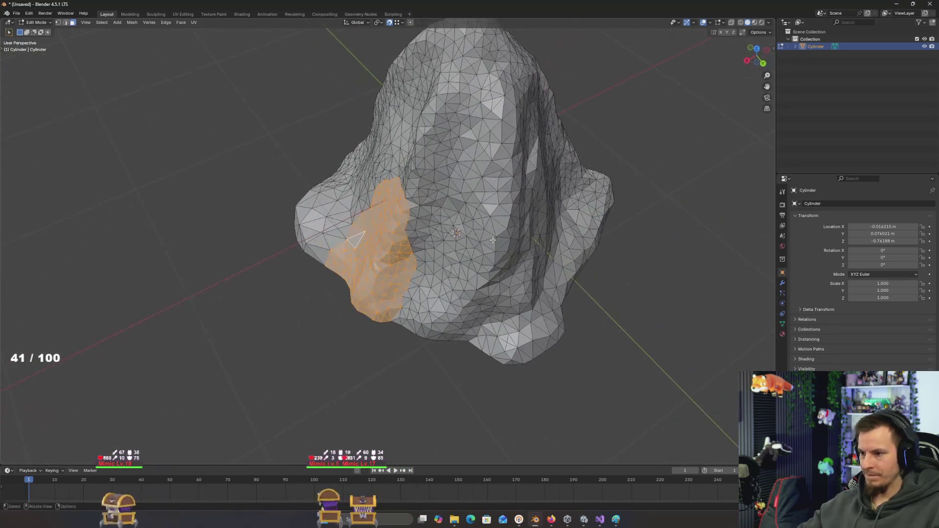
{"action": "key", "text": "e"}
{"action": "key", "text": "Escape"}
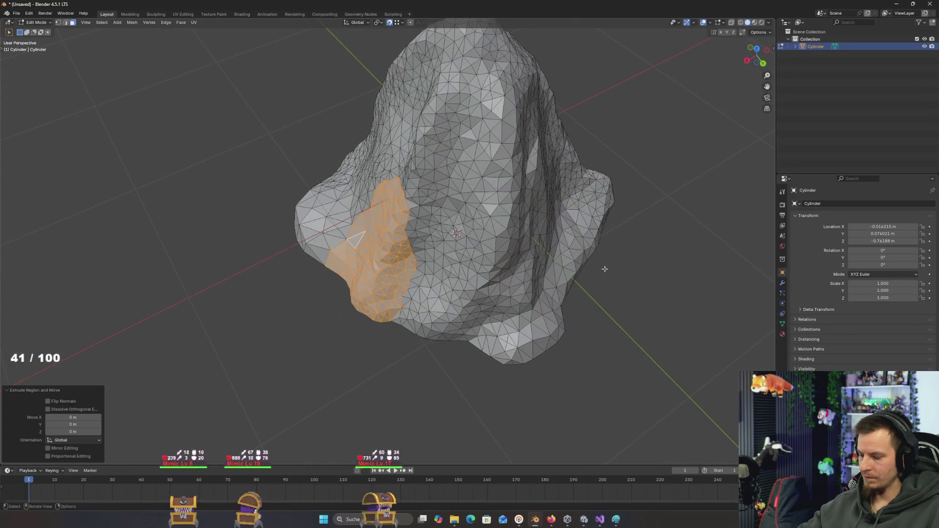
{"action": "key", "text": "g"}
{"action": "key", "text": "x"}
{"action": "left_click", "coordinate": [706, 247]}
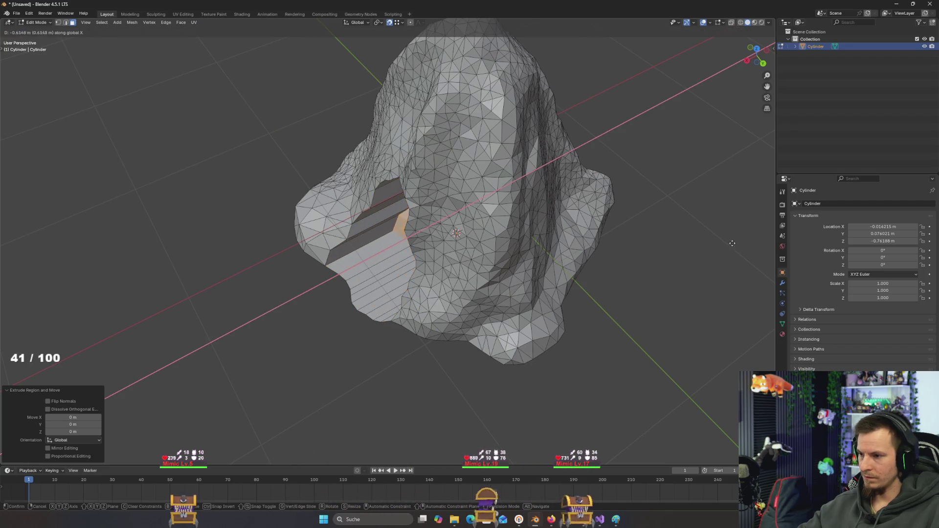
- Select the tunnel's flat bottom strip and delete its faces
{"action": "mouse_move", "coordinate": [706, 247]}
{"action": "left_mouse_down"}
{"action": "mouse_move", "coordinate": [723, 233]}
{"action": "mouse_move", "coordinate": [692, 260]}
{"action": "mouse_move", "coordinate": [401, 225]}
{"action": "left_mouse_up"}
{"action": "scroll", "coordinate": [715, 241], "scroll_direction": "up", "scroll_amount": 5}
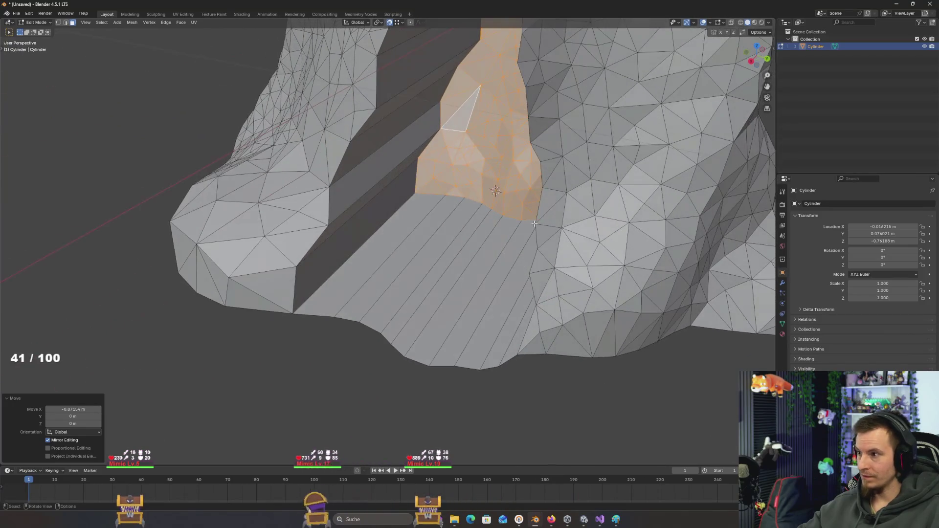
{"action": "left_click", "coordinate": [401, 224]}
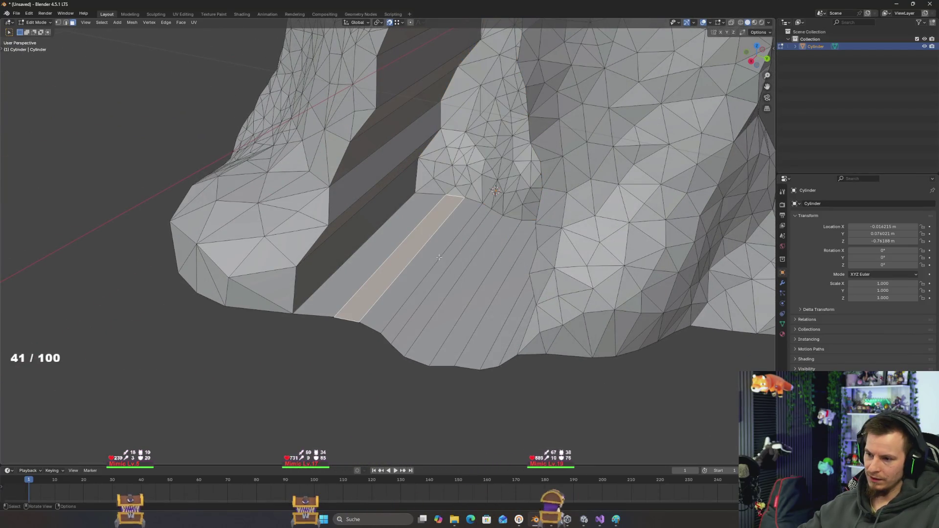
{"action": "key", "text": "l"}
{"action": "mouse_move", "coordinate": [479, 296]}
{"action": "left_mouse_down"}
{"action": "mouse_move", "coordinate": [533, 287]}
{"action": "mouse_move", "coordinate": [553, 226]}
{"action": "mouse_move", "coordinate": [547, 237]}
{"action": "mouse_move", "coordinate": [530, 232]}
{"action": "mouse_move", "coordinate": [514, 274]}
{"action": "mouse_move", "coordinate": [494, 230]}
{"action": "mouse_move", "coordinate": [440, 244]}
{"action": "left_mouse_up"}
{"action": "key", "text": "x"}
{"action": "left_click", "coordinate": [547, 239]}
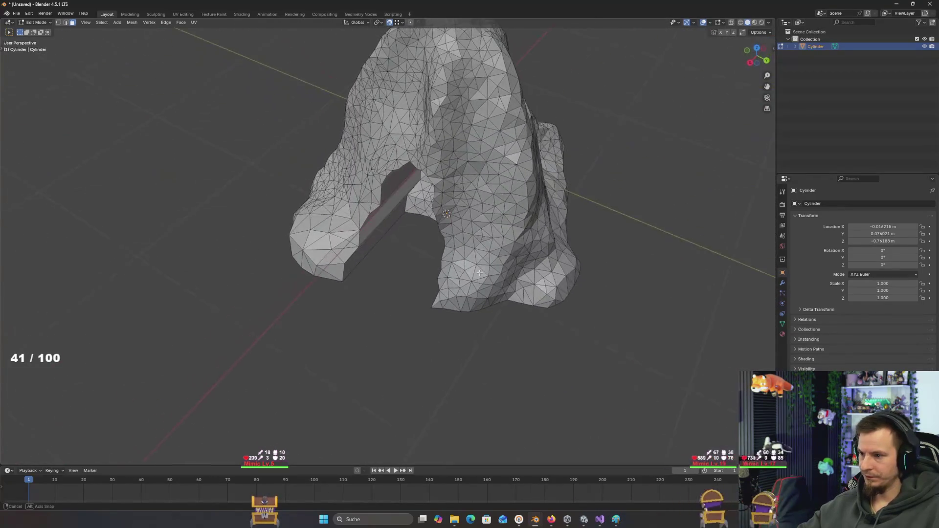
{"action": "scroll", "coordinate": [413, 252], "scroll_direction": "up", "scroll_amount": 5}
{"action": "left_click", "coordinate": [65, 22]}
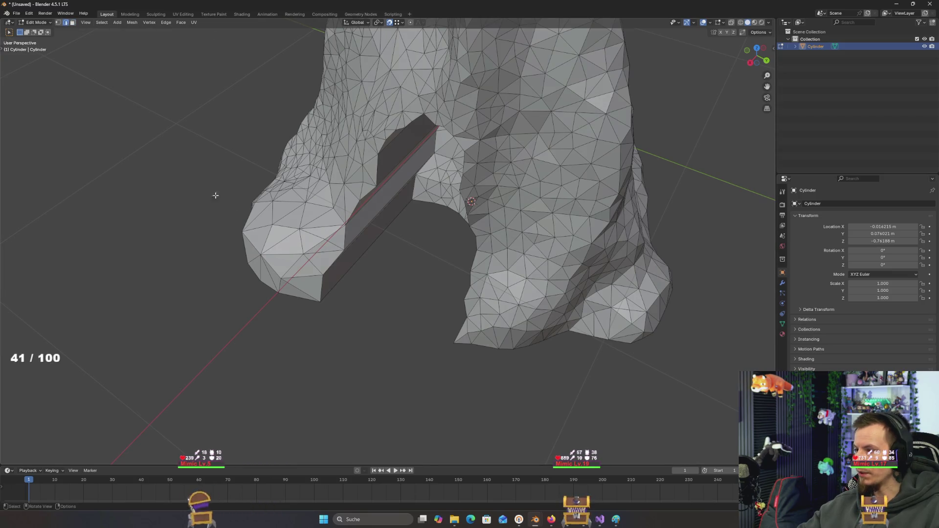
- Select the short edges at the opening and the edges along its top
{"action": "left_click", "coordinate": [334, 257], "text": "shift"}
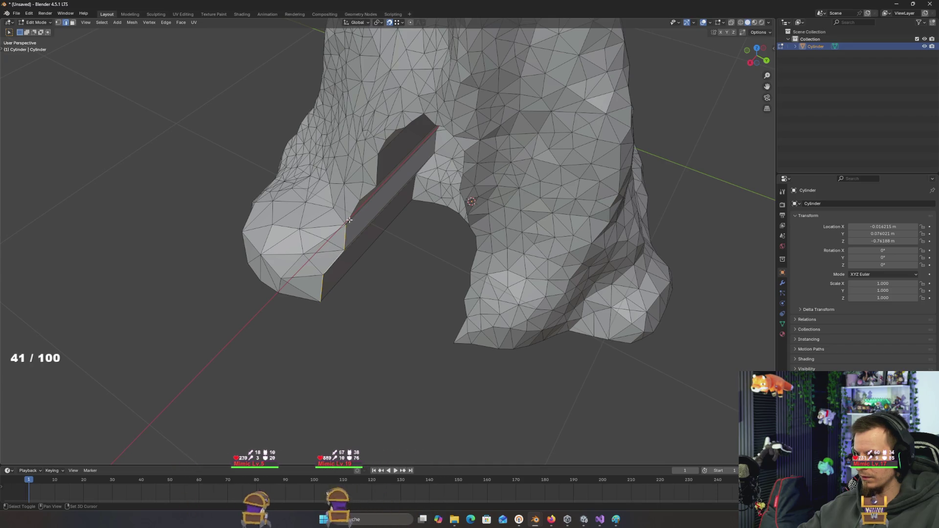
{"action": "left_click", "coordinate": [373, 189], "text": "shift"}
{"action": "scroll", "coordinate": [375, 163], "scroll_direction": "up", "scroll_amount": 4}
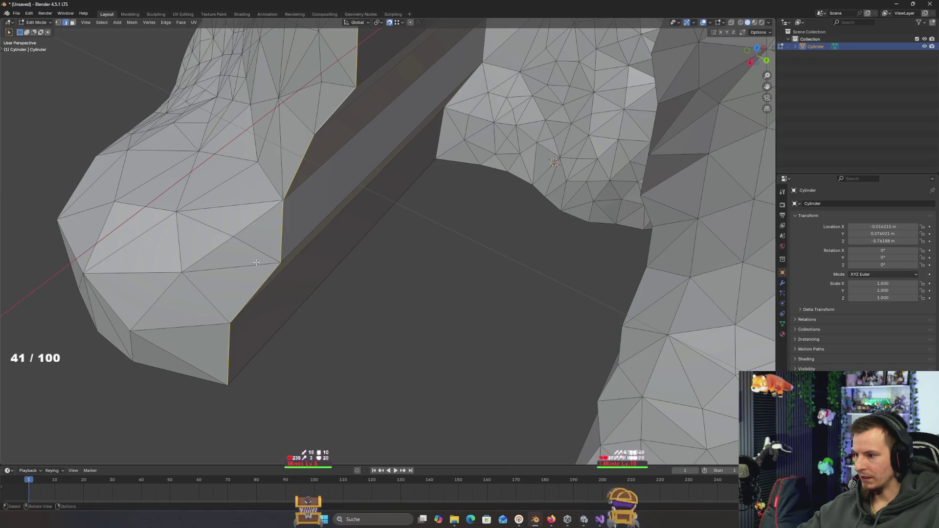
{"action": "mouse_move", "coordinate": [273, 268]}
{"action": "left_mouse_down"}
{"action": "mouse_move", "coordinate": [316, 288]}
{"action": "mouse_move", "coordinate": [356, 148]}
{"action": "left_mouse_up"}
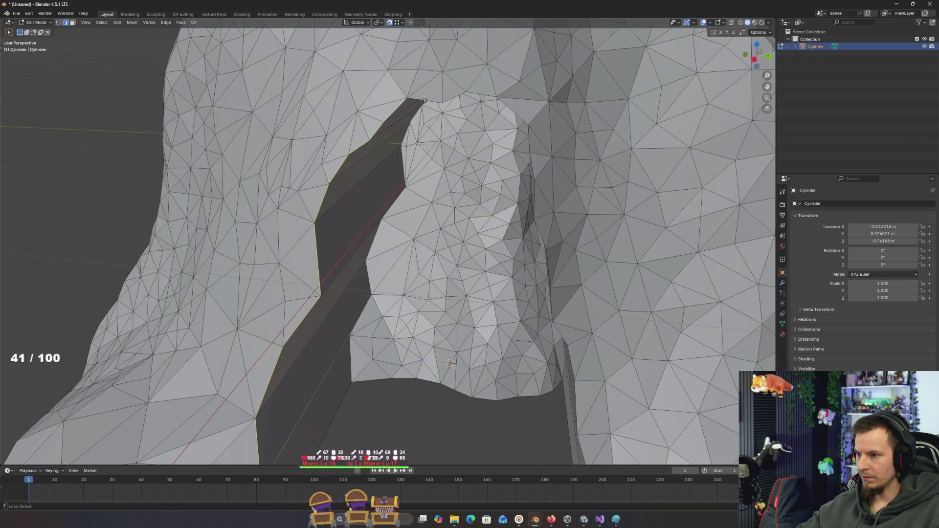
{"action": "left_click", "coordinate": [499, 98], "text": "alt+shift"}
{"action": "left_click", "coordinate": [537, 101], "text": "alt+shift"}
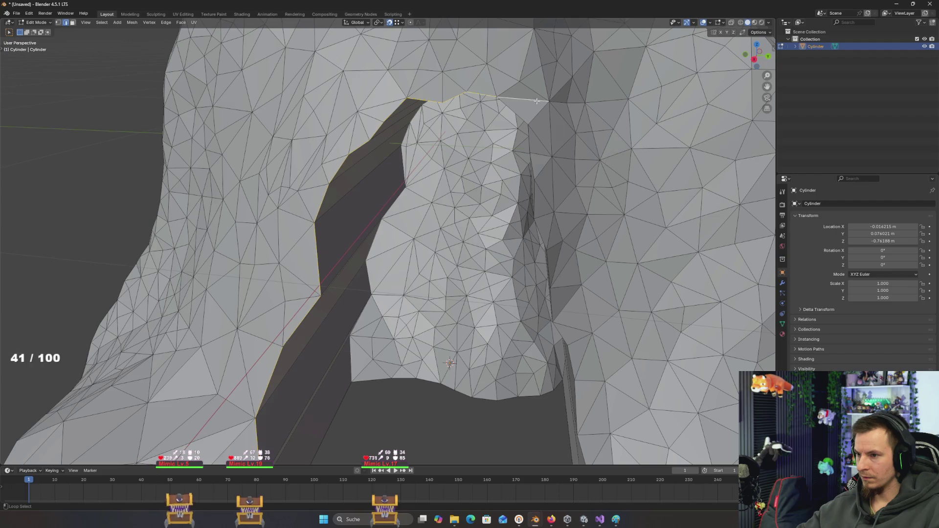
{"action": "key", "text": "ctrl+z"}
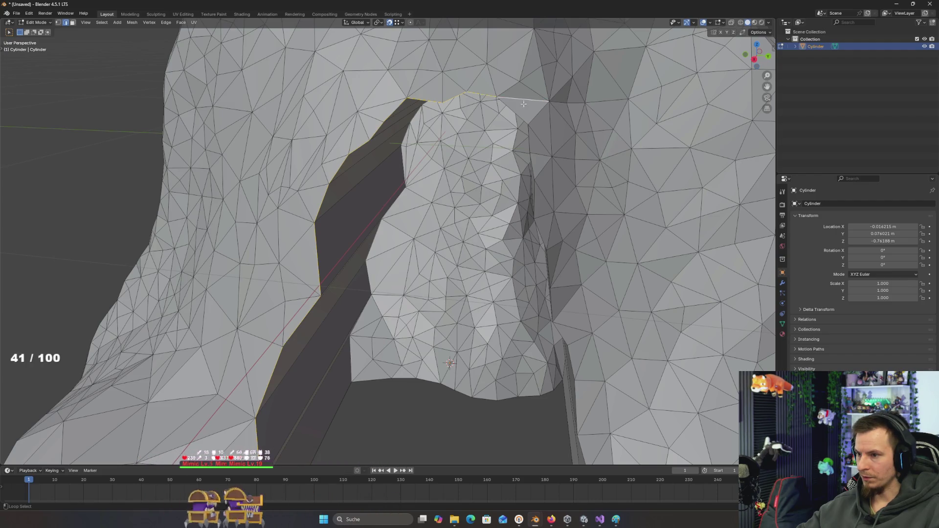
- Add the edges down the opening's right side and along its lower rim
{"action": "left_click", "coordinate": [530, 145], "text": "alt+shift"}
{"action": "mouse_move", "coordinate": [546, 178]}
{"action": "left_mouse_down"}
{"action": "mouse_move", "coordinate": [416, 284]}
{"action": "mouse_move", "coordinate": [320, 340]}
{"action": "left_mouse_up"}
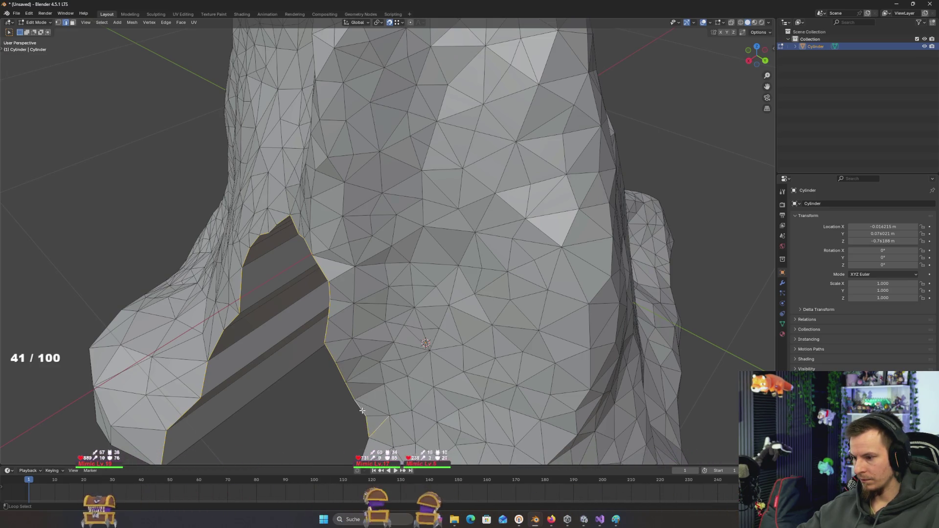
{"action": "left_click", "coordinate": [380, 428], "text": "ctrl"}
{"action": "left_click_drag", "start_coordinate": [380, 429], "coordinate": [397, 329]}
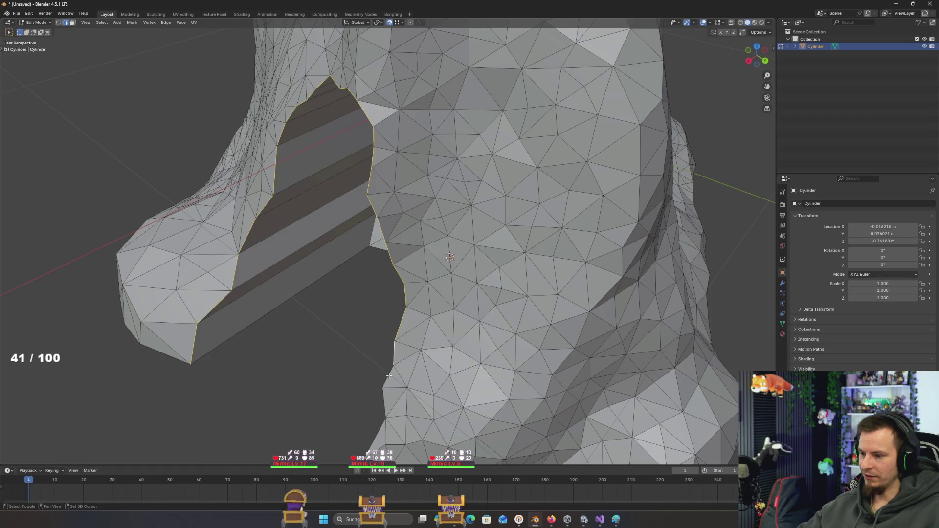
{"action": "mouse_move", "coordinate": [374, 421]}
{"action": "left_mouse_down"}
{"action": "mouse_move", "coordinate": [388, 356]}
{"action": "mouse_move", "coordinate": [399, 377]}
{"action": "left_mouse_up"}
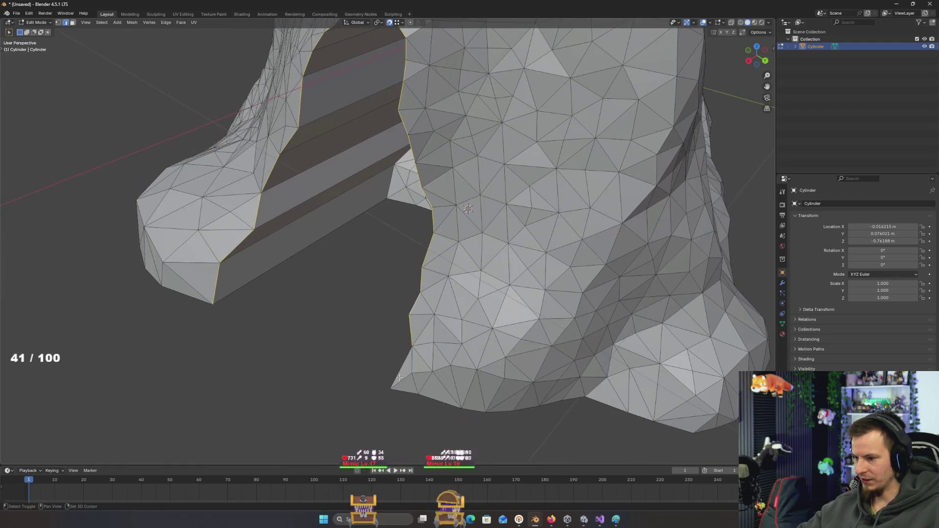
{"action": "mouse_move", "coordinate": [367, 341]}
{"action": "left_mouse_down"}
{"action": "mouse_move", "coordinate": [362, 333]}
{"action": "mouse_move", "coordinate": [391, 342]}
{"action": "mouse_move", "coordinate": [386, 332]}
{"action": "mouse_move", "coordinate": [321, 336]}
{"action": "left_mouse_up"}
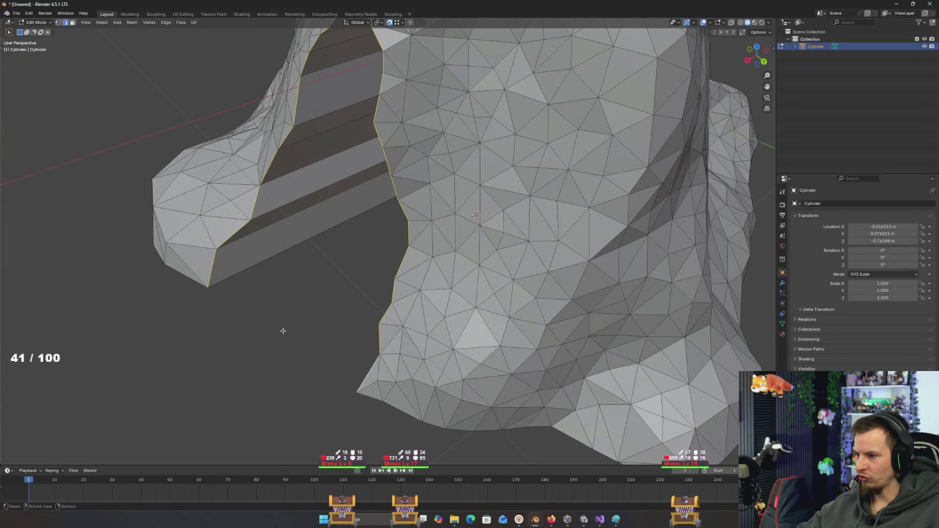
{"action": "scroll", "coordinate": [283, 331], "scroll_direction": "down", "scroll_amount": 4}
- Move the rim edges about -0.21 m along X with smooth proportional falloff at size 0.18
{"action": "key", "text": "g"}
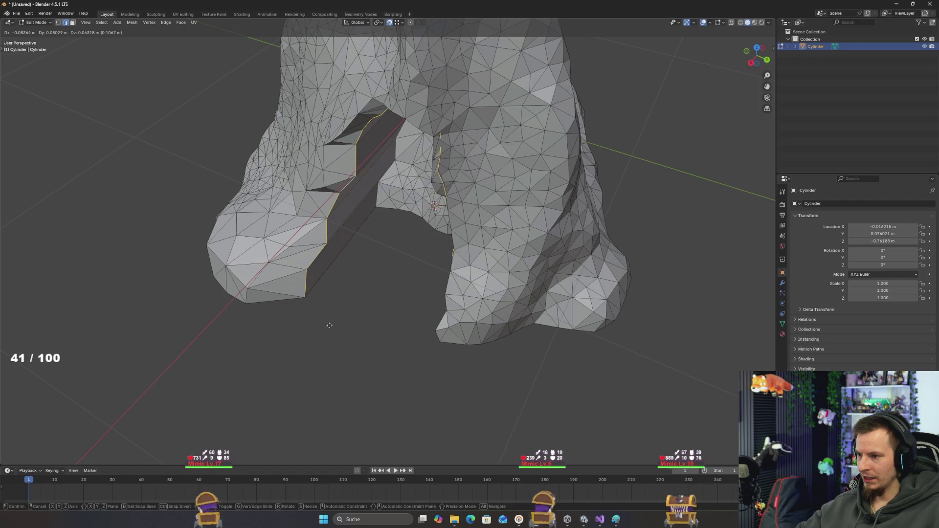
{"action": "left_click", "coordinate": [363, 221]}
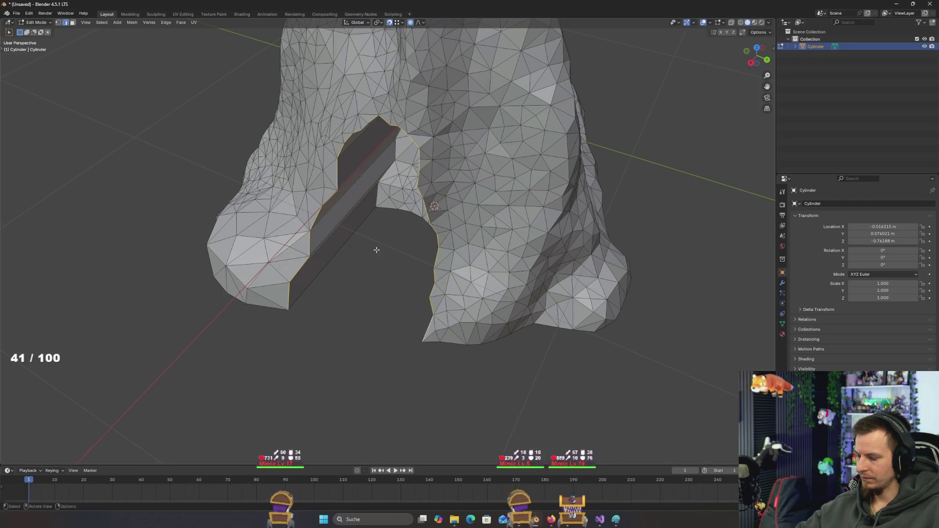
{"action": "key", "text": "g"}
{"action": "key", "text": "y"}
{"action": "key", "text": "x"}
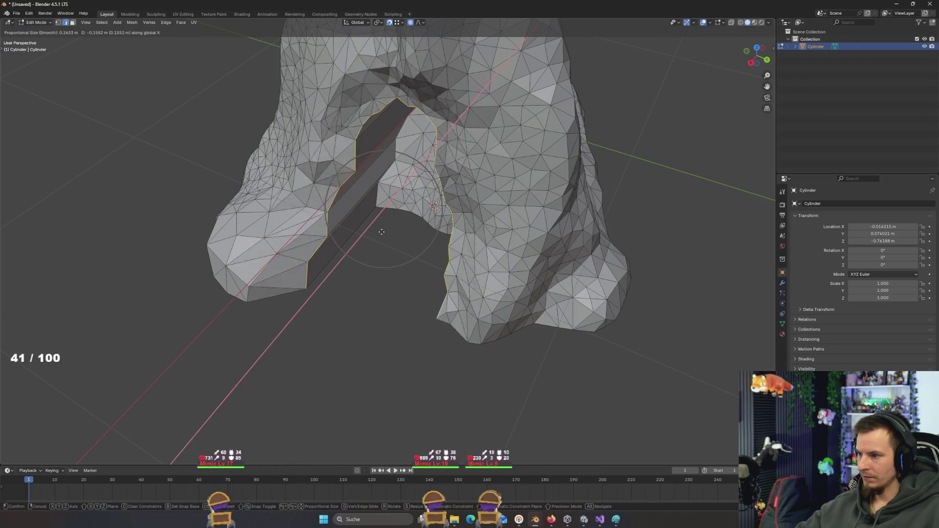
{"action": "scroll", "coordinate": [377, 236], "scroll_direction": "up", "scroll_amount": 2}
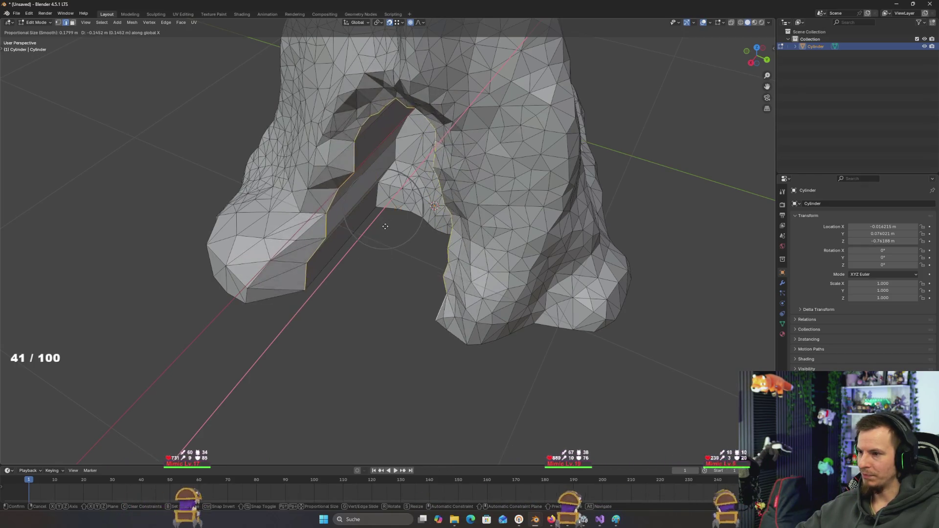
{"action": "left_click", "coordinate": [393, 218]}
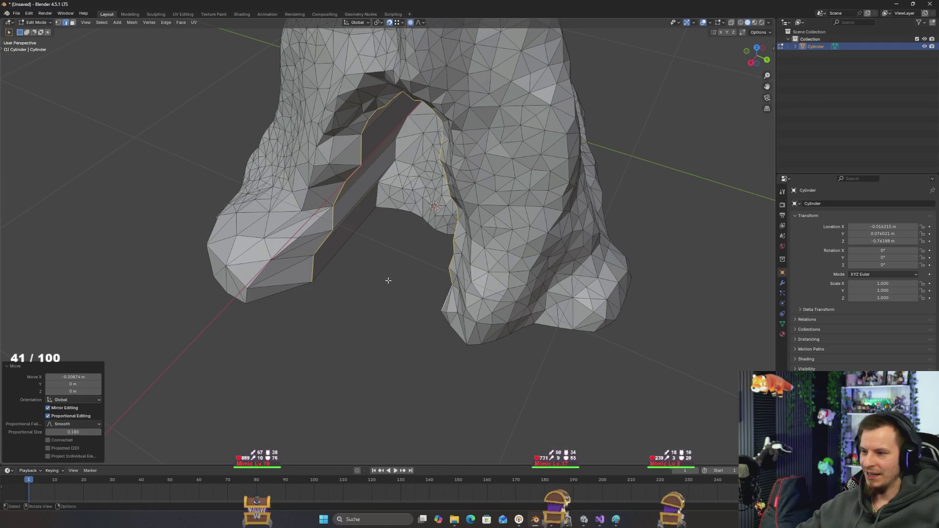
{"action": "mouse_move", "coordinate": [387, 277]}
{"action": "left_mouse_down"}
{"action": "mouse_move", "coordinate": [439, 218]}
{"action": "mouse_move", "coordinate": [430, 234]}
{"action": "mouse_move", "coordinate": [383, 243]}
{"action": "mouse_move", "coordinate": [390, 258]}
{"action": "mouse_move", "coordinate": [428, 260]}
{"action": "mouse_move", "coordinate": [465, 235]}
{"action": "mouse_move", "coordinate": [410, 254]}
{"action": "mouse_move", "coordinate": [504, 248]}
{"action": "mouse_move", "coordinate": [494, 252]}
{"action": "mouse_move", "coordinate": [535, 271]}
{"action": "mouse_move", "coordinate": [467, 255]}
{"action": "mouse_move", "coordinate": [517, 251]}
{"action": "mouse_move", "coordinate": [557, 277]}
{"action": "mouse_move", "coordinate": [505, 266]}
{"action": "mouse_move", "coordinate": [515, 264]}
{"action": "mouse_move", "coordinate": [483, 273]}
{"action": "left_mouse_up"}
{"action": "left_click_drag", "start_coordinate": [427, 280], "coordinate": [560, 312]}
- Try scaling the rim along X and Y, cancelling each attempt
{"action": "key", "text": "s"}
{"action": "key", "text": "x"}
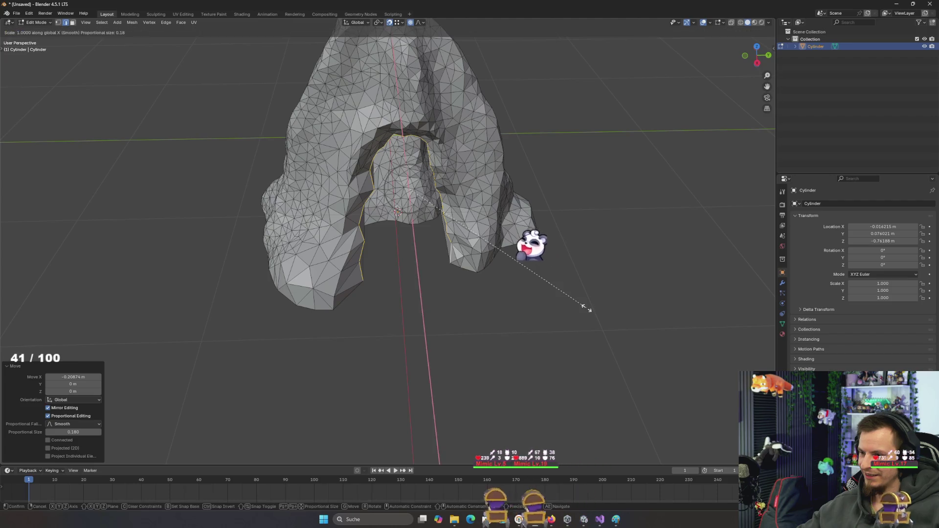
{"action": "right_click", "coordinate": [643, 320]}
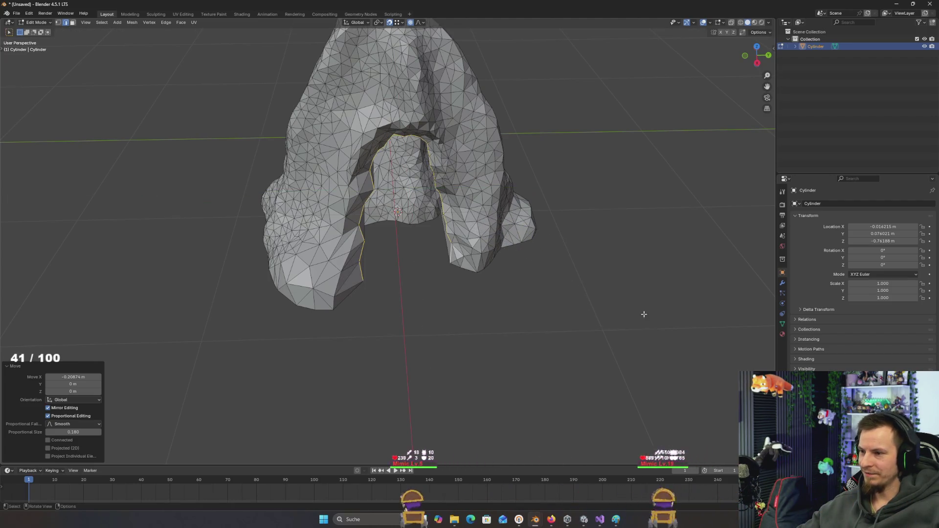
{"action": "mouse_move", "coordinate": [643, 317]}
{"action": "left_mouse_down"}
{"action": "mouse_move", "coordinate": [635, 320]}
{"action": "mouse_move", "coordinate": [637, 310]}
{"action": "left_mouse_up"}
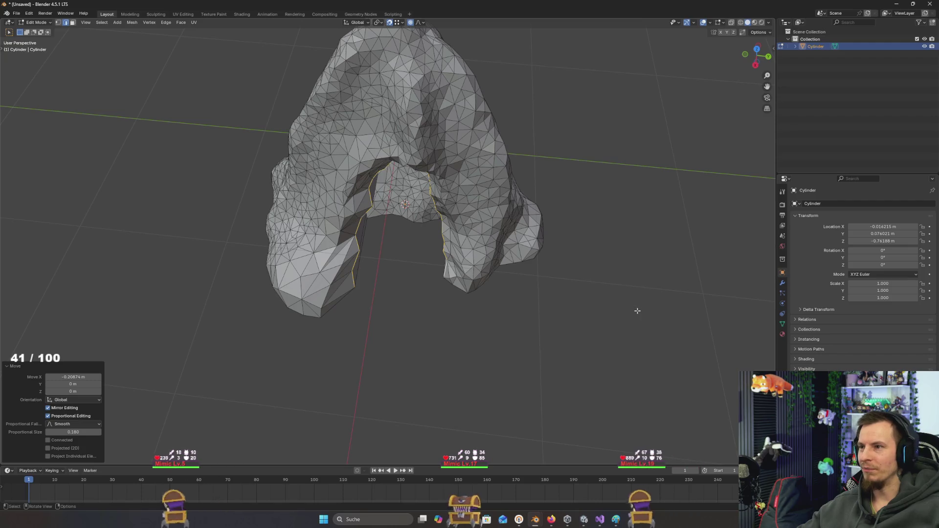
{"action": "key", "text": "y"}
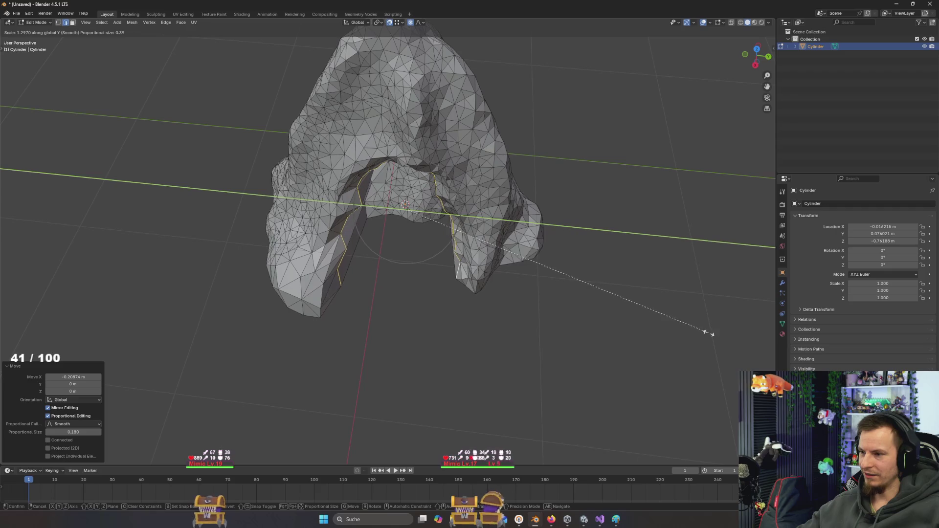
{"action": "right_click", "coordinate": [640, 316]}
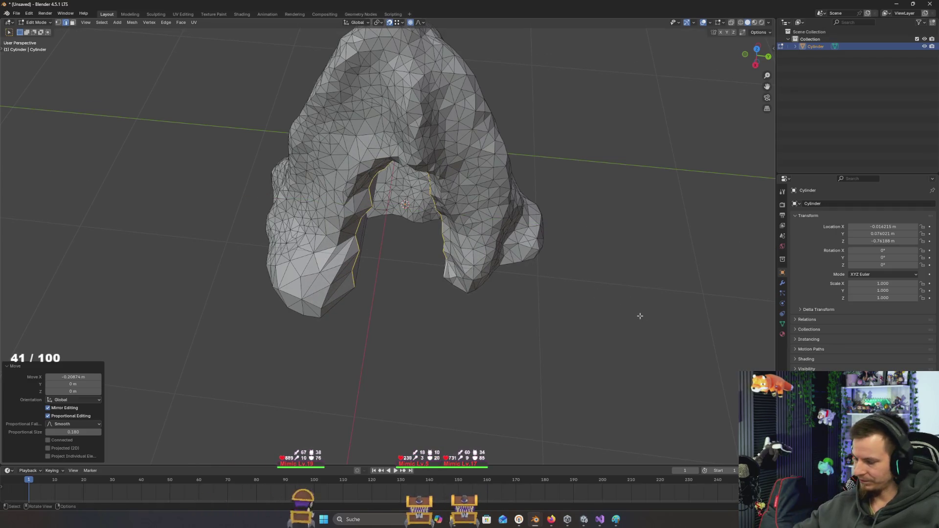
{"action": "key", "text": "s"}
{"action": "key", "text": "y"}
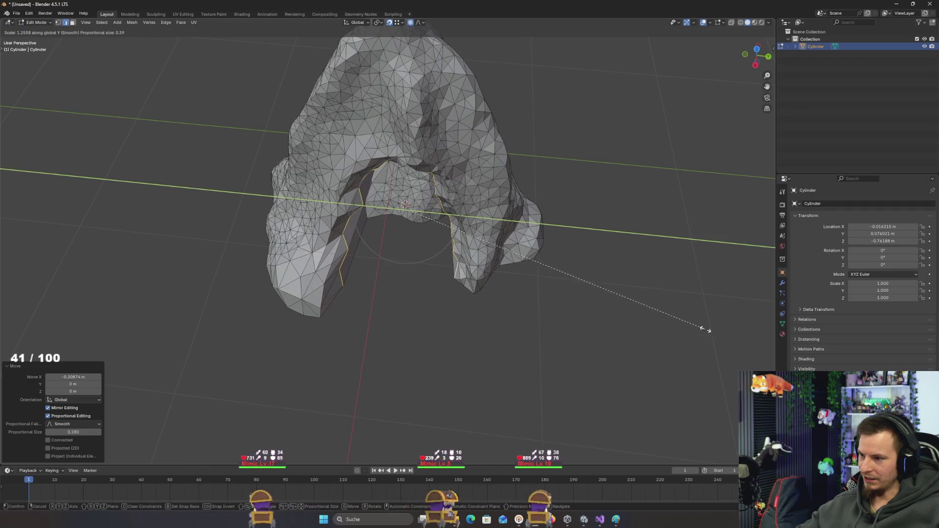
{"action": "key", "text": "y"}
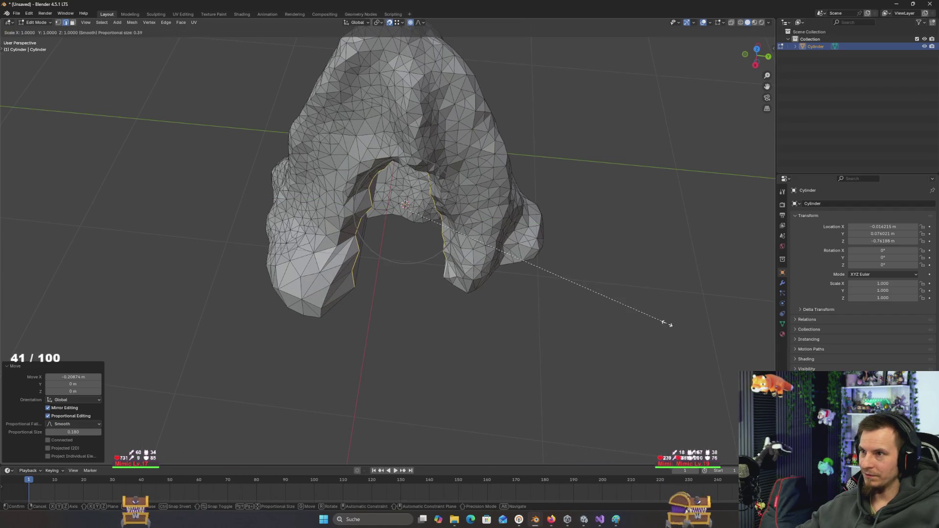
{"action": "right_click", "coordinate": [667, 323]}
{"action": "key", "text": "s"}
{"action": "key", "text": "y"}
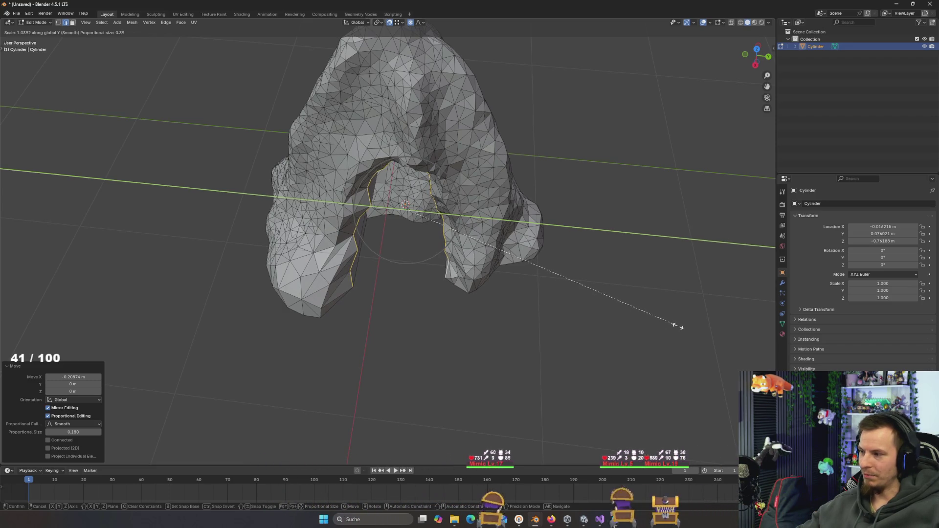
{"action": "right_click", "coordinate": [678, 326]}
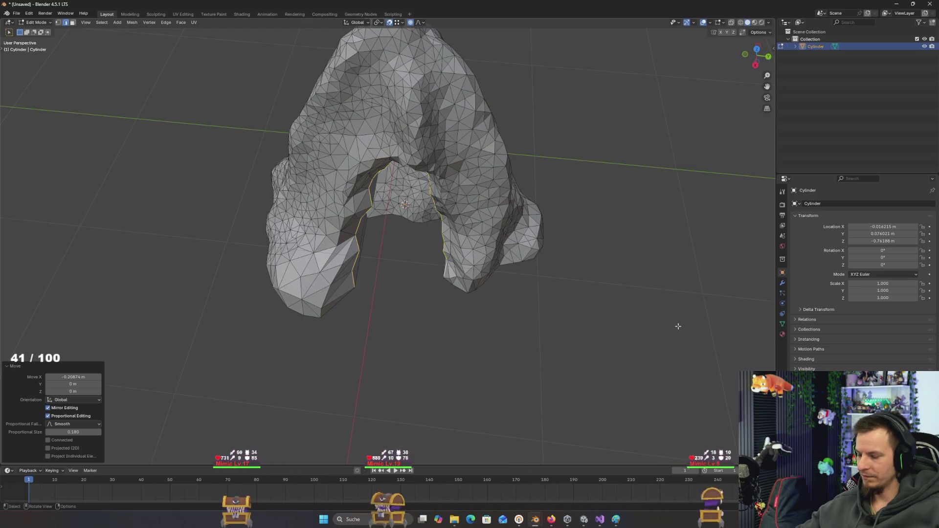
{"action": "right_click", "coordinate": [677, 326]}
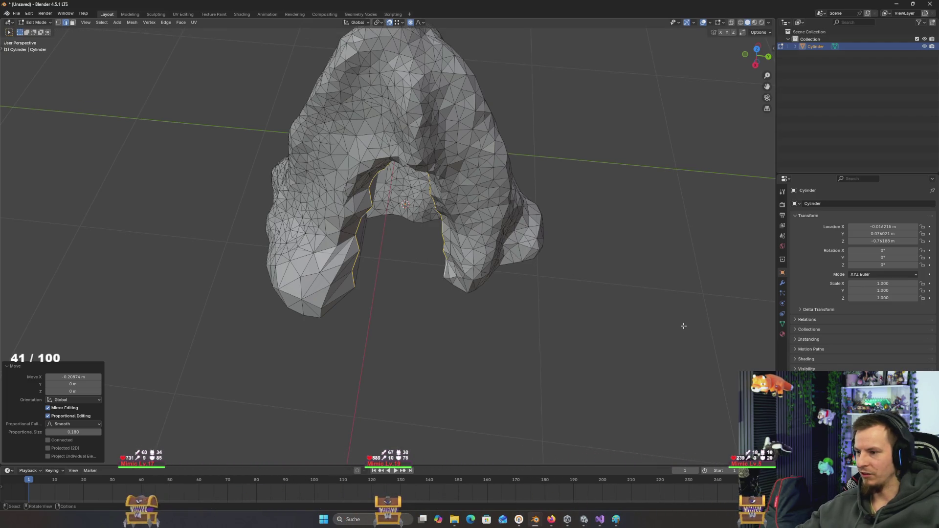
- Scale the rim 1.342 along Y with smooth proportional falloff at size 0.483
{"action": "key", "text": "g"}
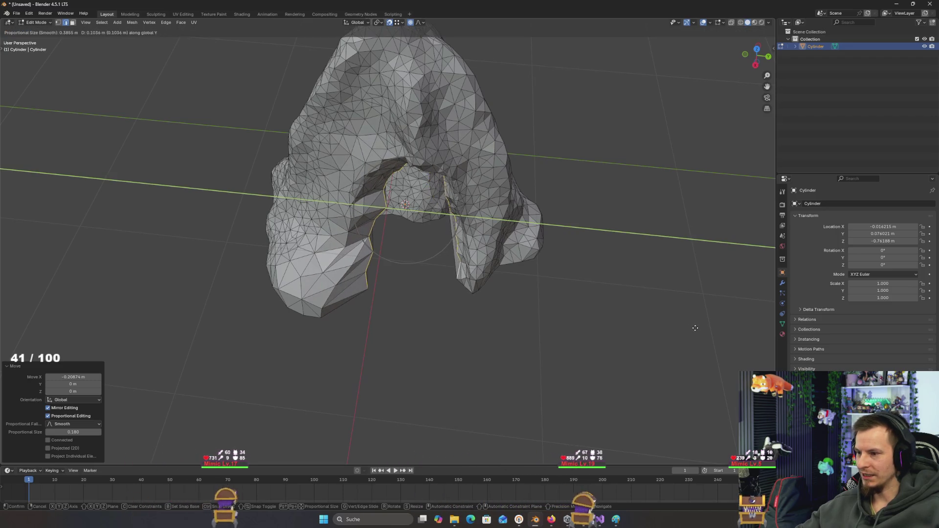
{"action": "right_click", "coordinate": [695, 328]}
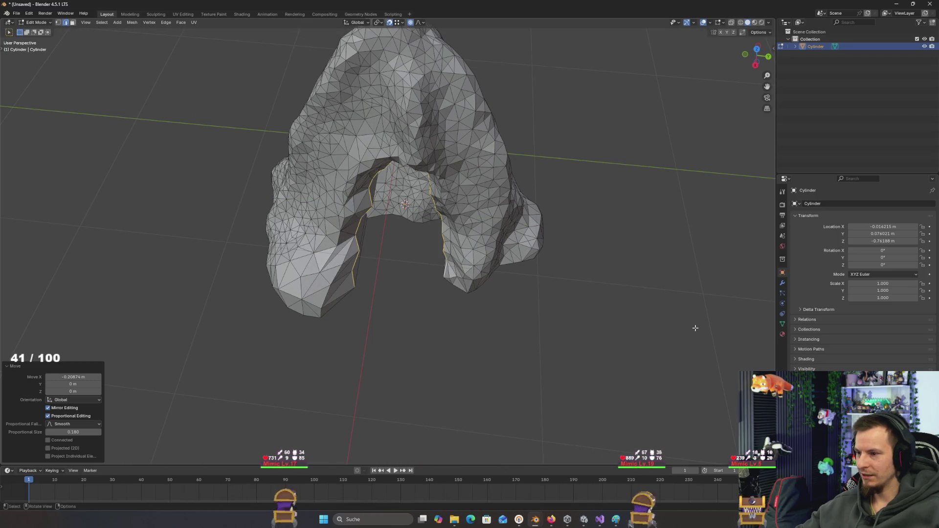
{"action": "right_click", "coordinate": [729, 337]}
{"action": "key", "text": "s"}
{"action": "key", "text": "y"}
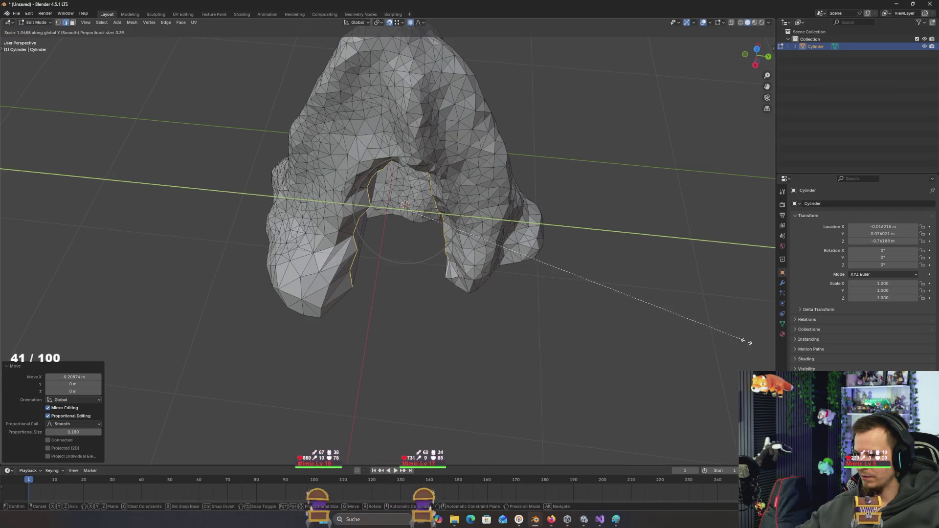
{"action": "right_click", "coordinate": [761, 346]}
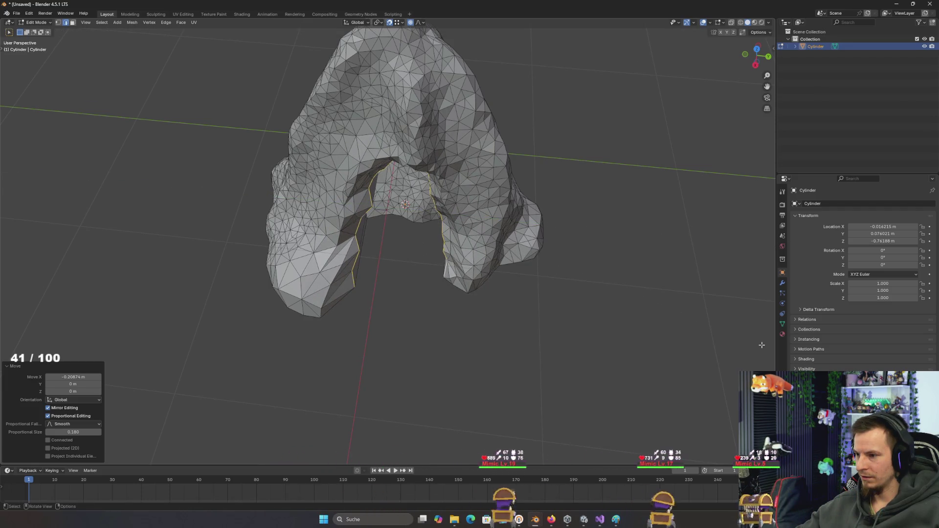
{"action": "key", "text": "s"}
{"action": "key", "text": "y"}
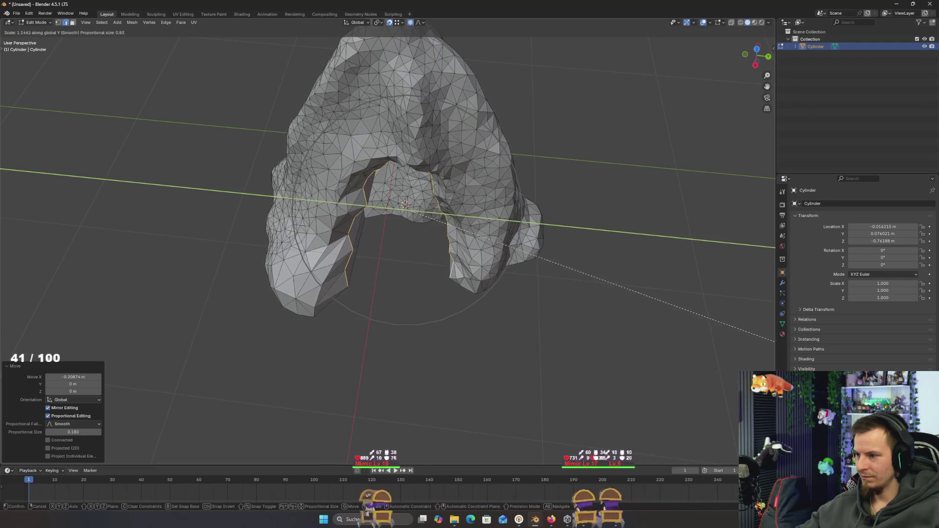
{"action": "scroll", "coordinate": [60, 350], "scroll_direction": "up", "scroll_amount": 2}
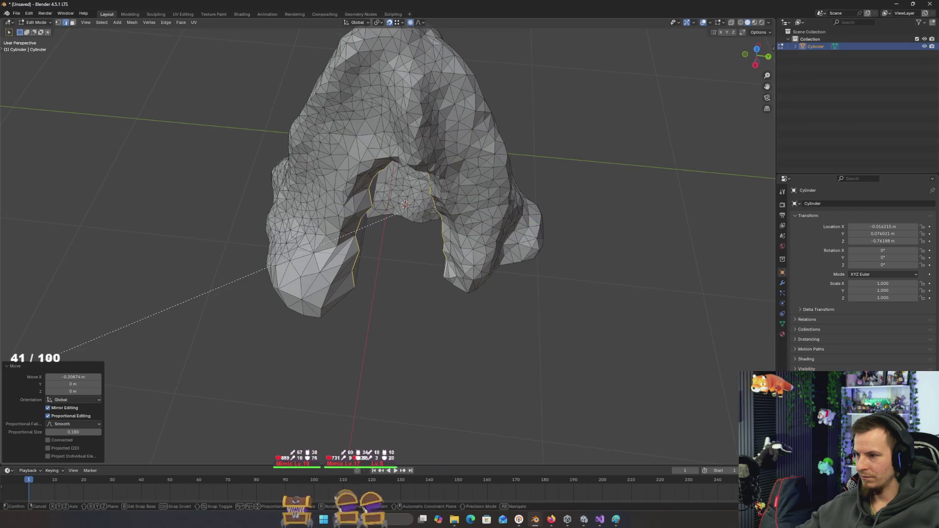
{"action": "left_click", "coordinate": [663, 295]}
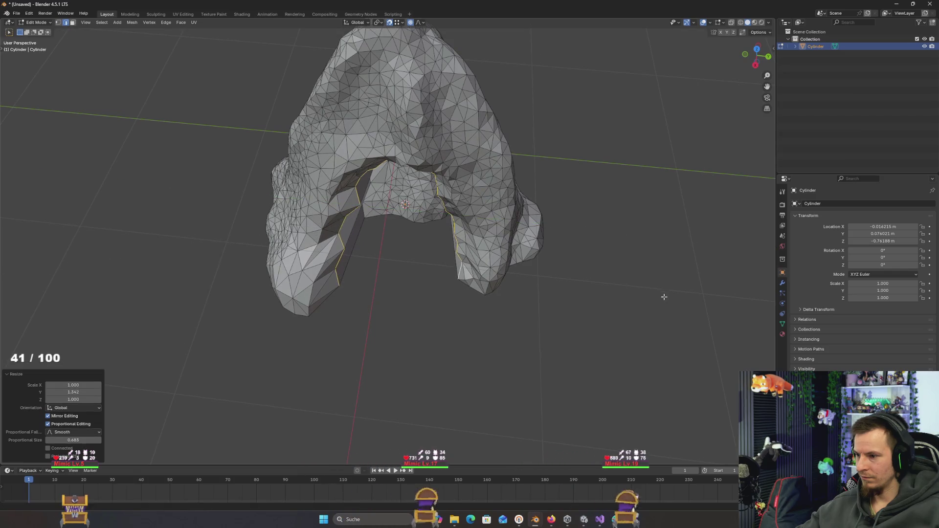
{"action": "mouse_move", "coordinate": [643, 280]}
{"action": "left_mouse_down"}
{"action": "mouse_move", "coordinate": [641, 247]}
{"action": "mouse_move", "coordinate": [685, 272]}
{"action": "mouse_move", "coordinate": [655, 262]}
{"action": "mouse_move", "coordinate": [662, 226]}
{"action": "mouse_move", "coordinate": [662, 287]}
{"action": "mouse_move", "coordinate": [677, 293]}
{"action": "mouse_move", "coordinate": [625, 290]}
{"action": "mouse_move", "coordinate": [434, 202]}
{"action": "left_mouse_up"}
- Switch to face select and brush-select a patch of faces at the arch base
{"action": "scroll", "coordinate": [625, 290], "scroll_direction": "up", "scroll_amount": 5}
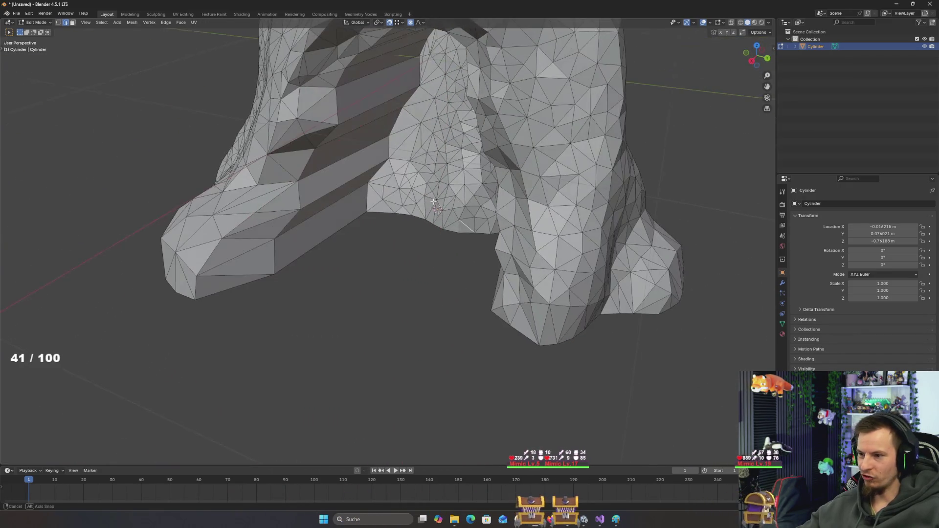
{"action": "left_click", "coordinate": [72, 22]}
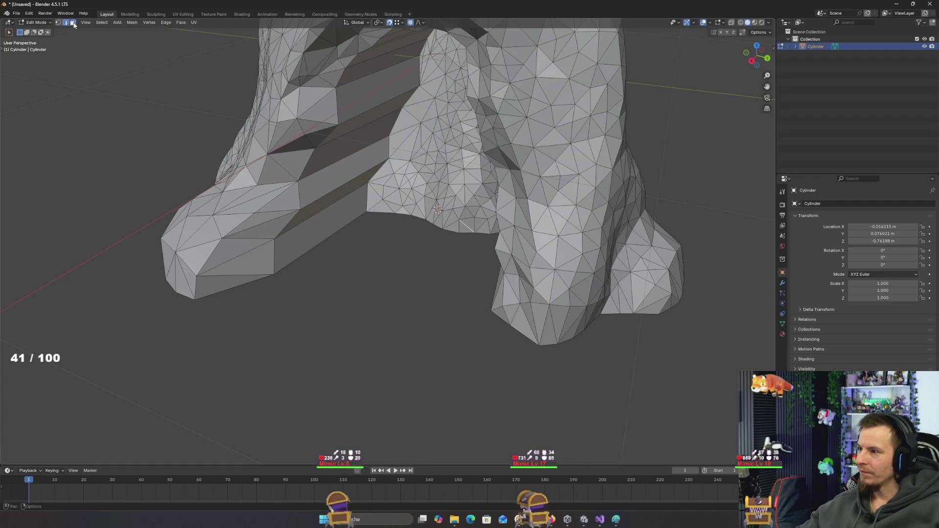
{"action": "scroll", "coordinate": [386, 220], "scroll_direction": "up", "scroll_amount": 2}
{"action": "key", "text": "c"}
{"action": "mouse_move", "coordinate": [449, 219]}
{"action": "left_mouse_down"}
{"action": "mouse_move", "coordinate": [484, 205]}
{"action": "mouse_move", "coordinate": [452, 202]}
{"action": "left_mouse_up"}
{"action": "right_click", "coordinate": [483, 206]}
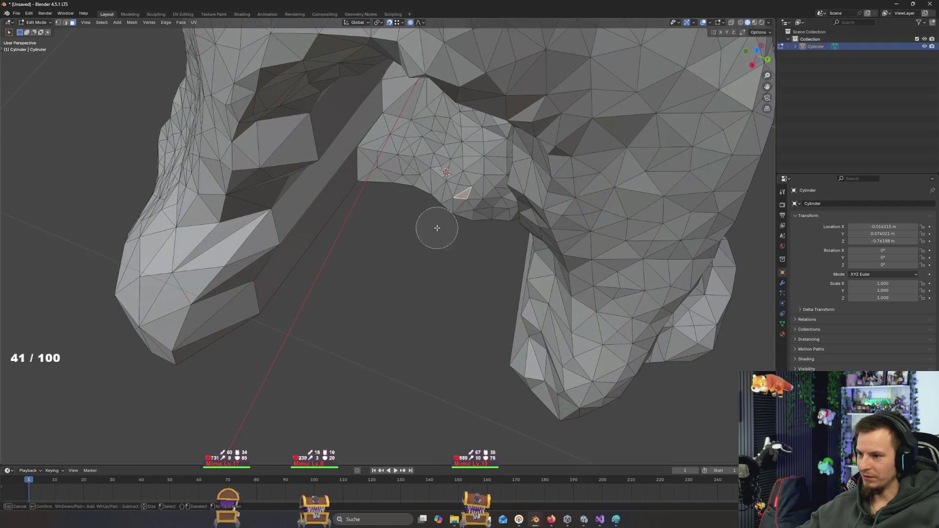
{"action": "right_click", "coordinate": [374, 163]}
- Push the patch -0.3579 m along X with smooth proportional falloff at size 0.319
{"action": "left_click_drag", "start_coordinate": [440, 200], "coordinate": [456, 217]}
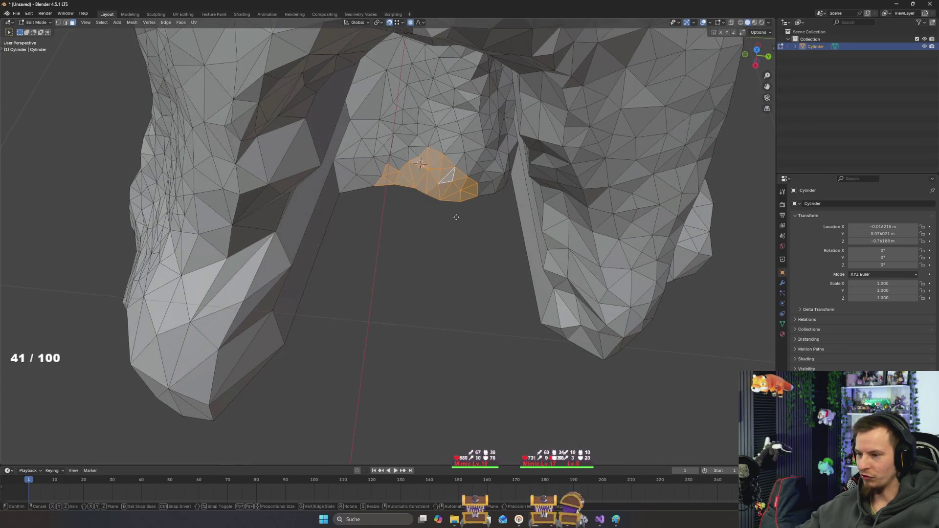
{"action": "key", "text": "x"}
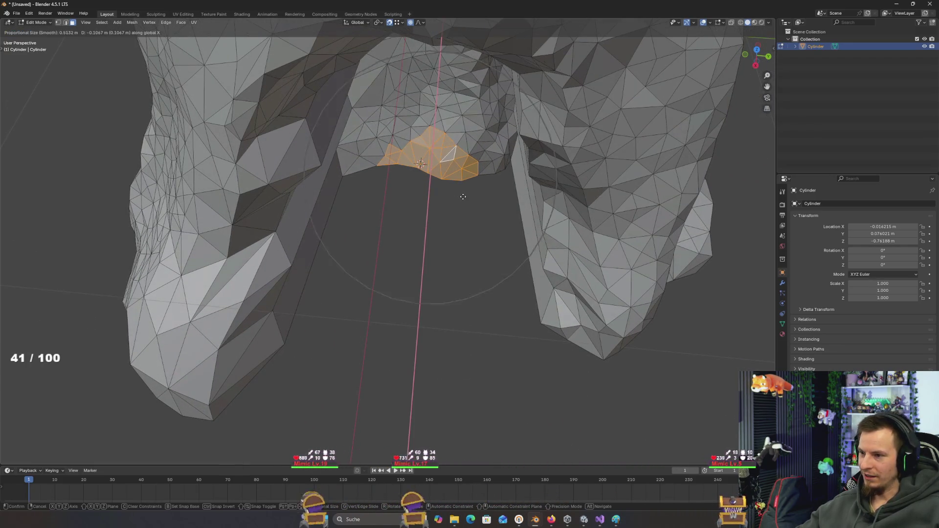
{"action": "scroll", "coordinate": [463, 196], "scroll_direction": "up", "scroll_amount": 3}
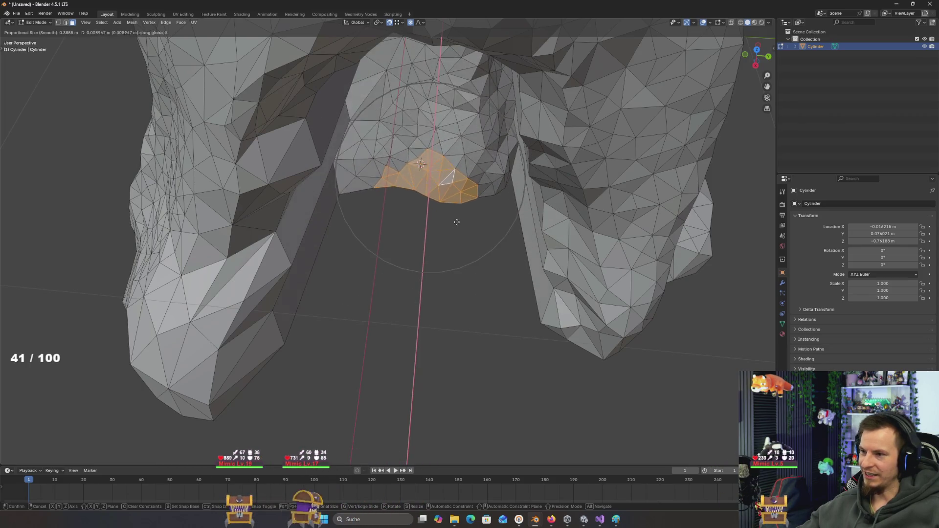
{"action": "scroll", "coordinate": [457, 215], "scroll_direction": "up", "scroll_amount": 2}
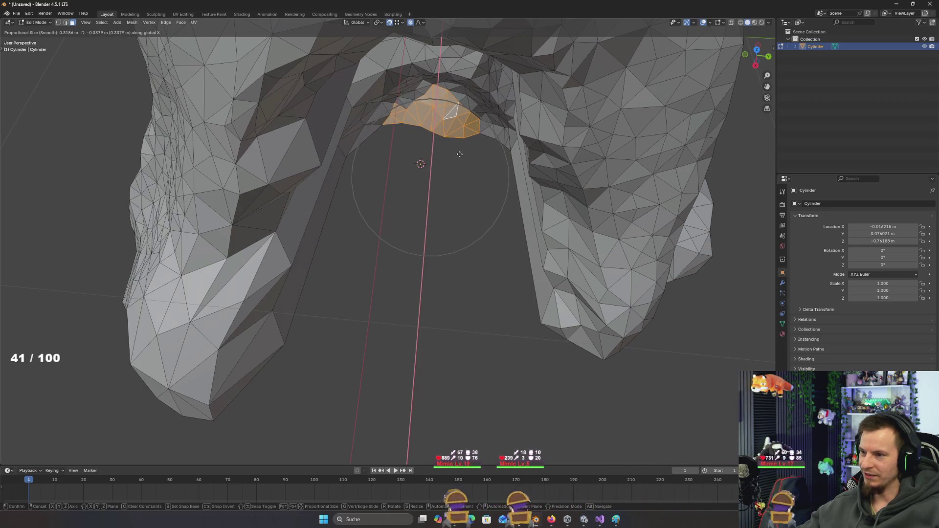
{"action": "left_click", "coordinate": [459, 154]}
{"action": "scroll", "coordinate": [470, 162], "scroll_direction": "down", "scroll_amount": 8}
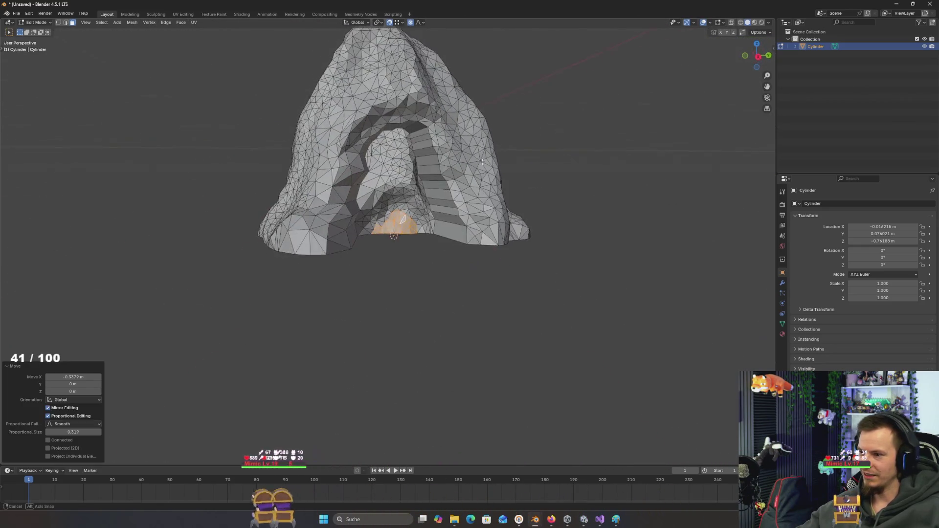
- Brush-select more faces, extending the selection up the inner rock column
{"action": "key", "text": "c"}
{"action": "scroll", "coordinate": [410, 190], "scroll_direction": "up", "scroll_amount": 4}
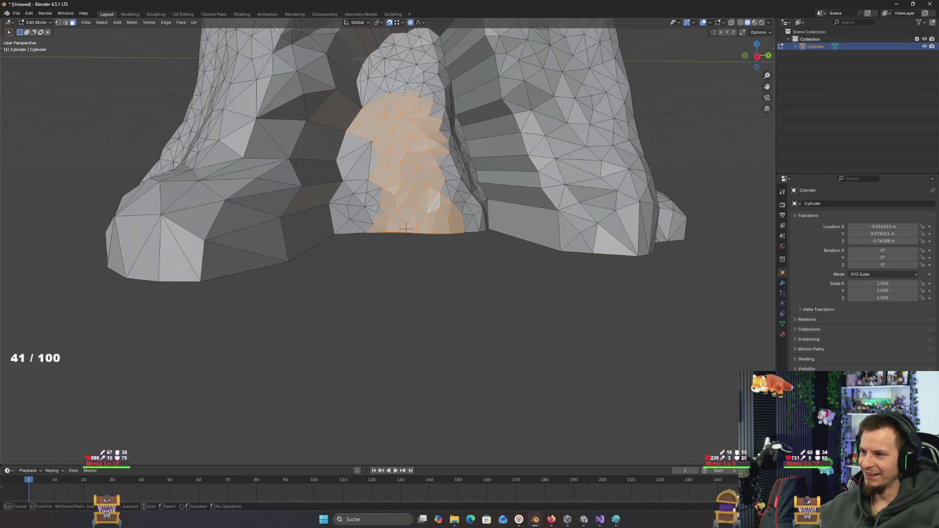
{"action": "left_click_drag", "start_coordinate": [402, 94], "coordinate": [408, 58]}
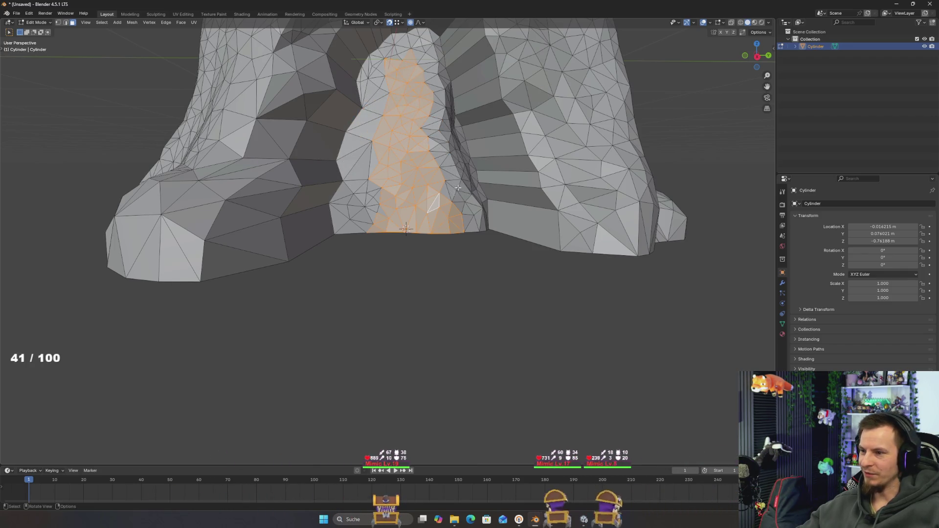
{"action": "scroll", "coordinate": [458, 188], "scroll_direction": "down", "scroll_amount": 3}
{"action": "left_click_drag", "start_coordinate": [458, 188], "coordinate": [530, 205]}
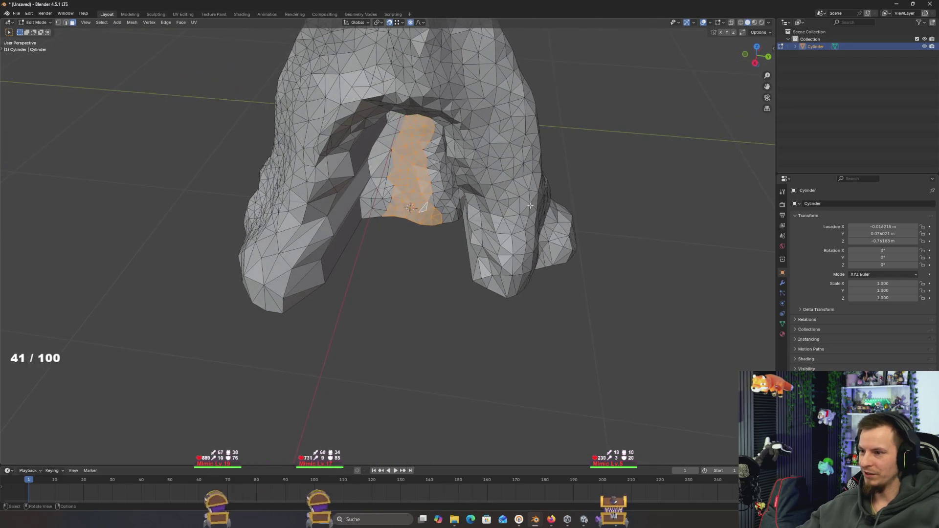
{"action": "left_click_drag", "start_coordinate": [605, 195], "coordinate": [599, 210]}
- Push the selected strip about -0.21 m along X with smooth proportional falloff
{"action": "key", "text": "g"}
{"action": "key", "text": "x"}
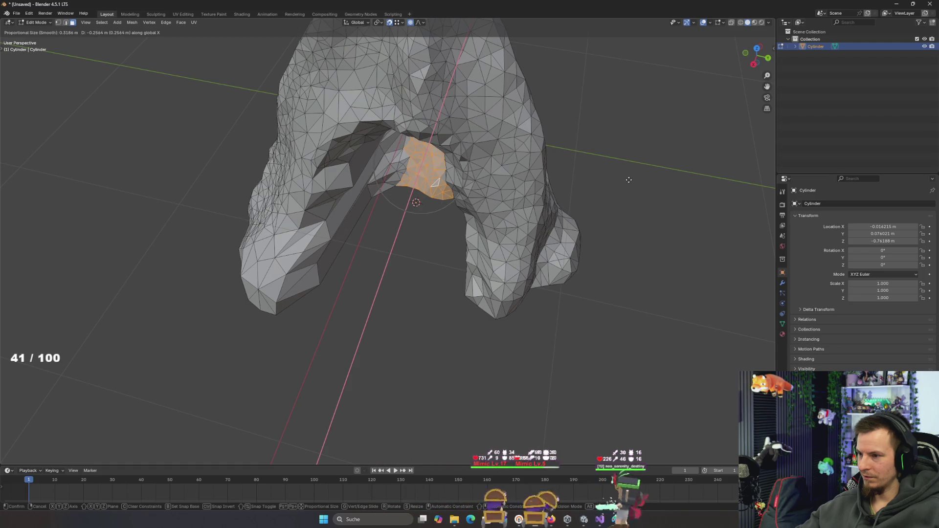
{"action": "scroll", "coordinate": [627, 181], "scroll_direction": "down", "scroll_amount": 4}
{"action": "right_click", "coordinate": [625, 182]}
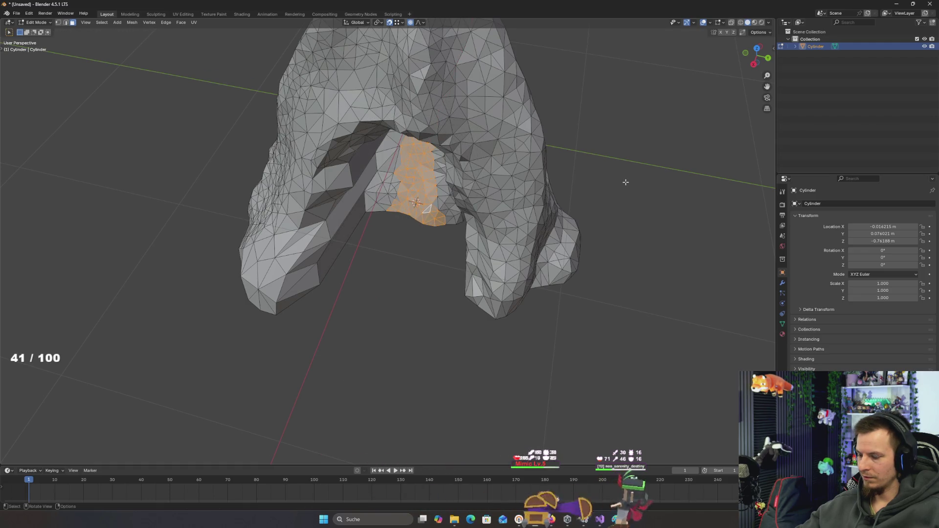
{"action": "key", "text": "g"}
{"action": "key", "text": "y"}
{"action": "left_click", "coordinate": [635, 162]}
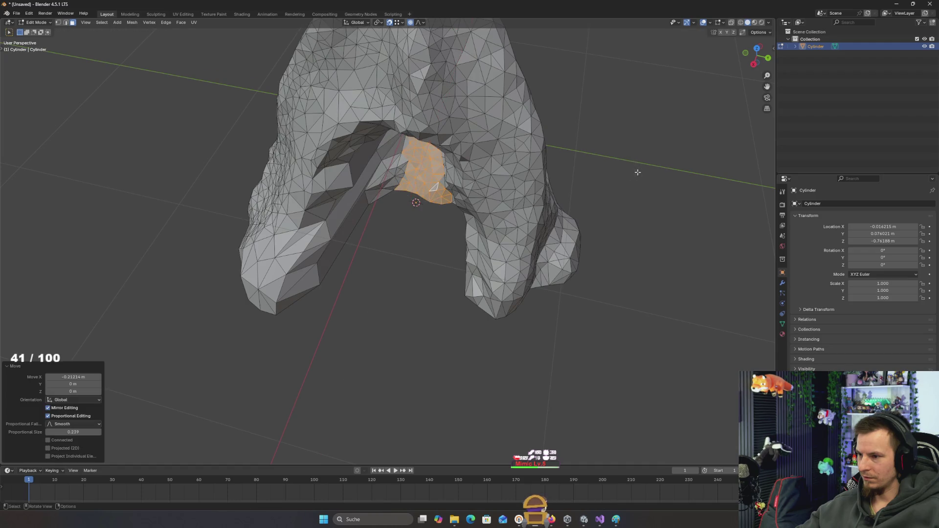
{"action": "mouse_move", "coordinate": [635, 172]}
{"action": "left_mouse_down"}
{"action": "mouse_move", "coordinate": [597, 151]}
{"action": "mouse_move", "coordinate": [561, 176]}
{"action": "mouse_move", "coordinate": [599, 154]}
{"action": "mouse_move", "coordinate": [552, 168]}
{"action": "left_mouse_up"}
{"action": "scroll", "coordinate": [597, 151], "scroll_direction": "down", "scroll_amount": 3}
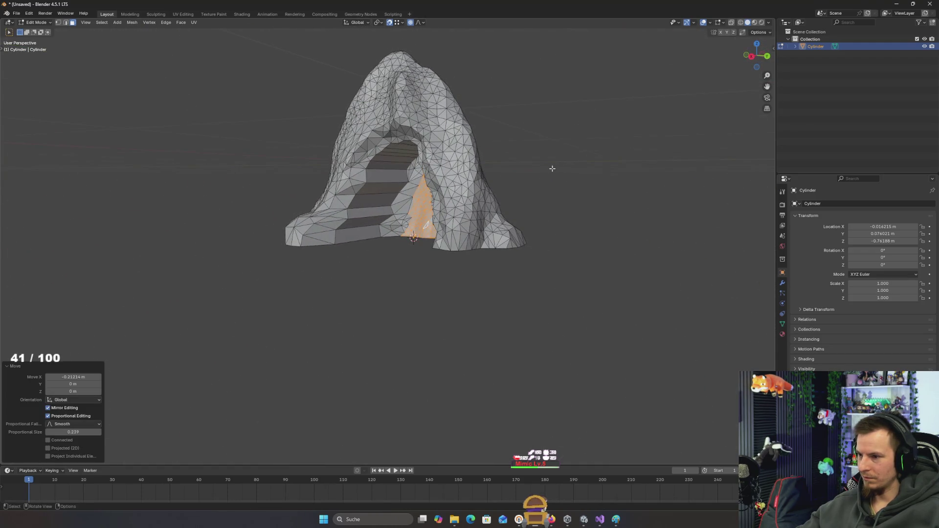
{"action": "left_click", "coordinate": [65, 23]}
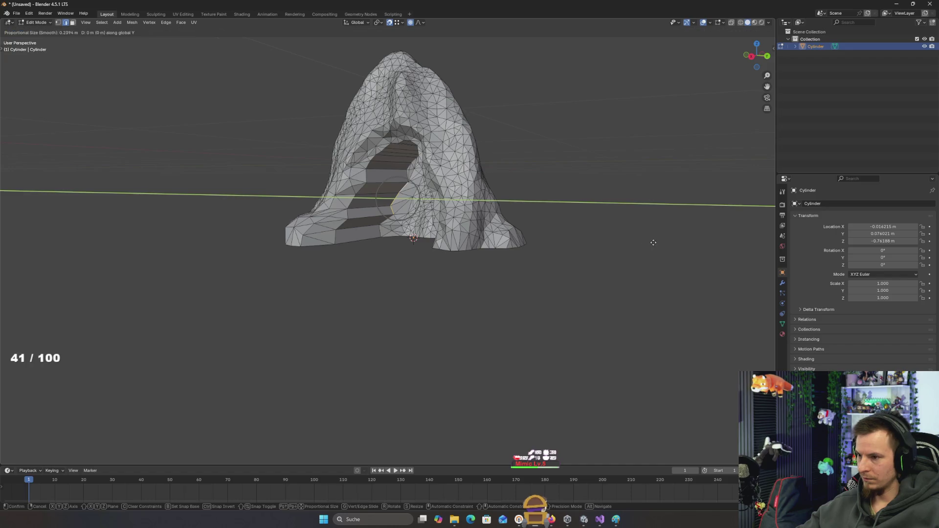
- Cancel the accidental move and orbit around the arch's inner rim
{"action": "right_click", "coordinate": [638, 243]}
{"action": "scroll", "coordinate": [403, 172], "scroll_direction": "up", "scroll_amount": 5}
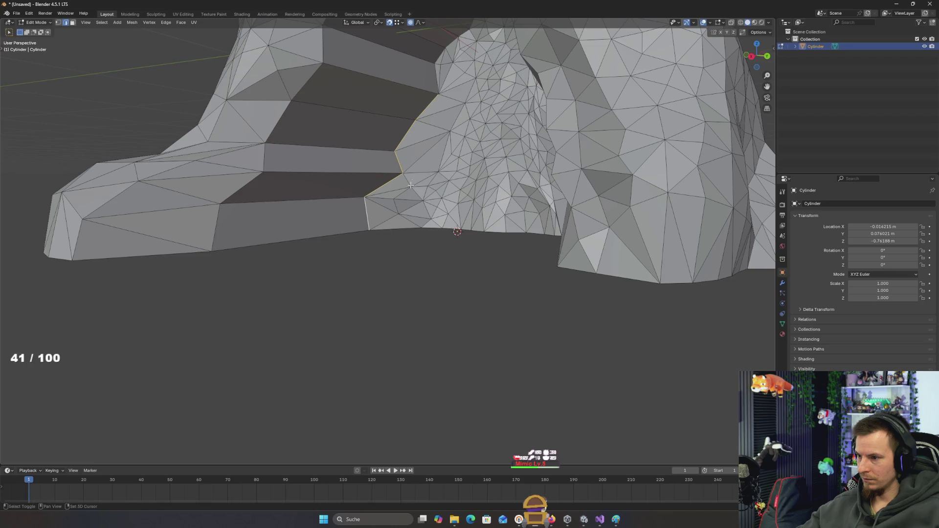
{"action": "left_click_drag", "start_coordinate": [410, 185], "coordinate": [331, 196]}
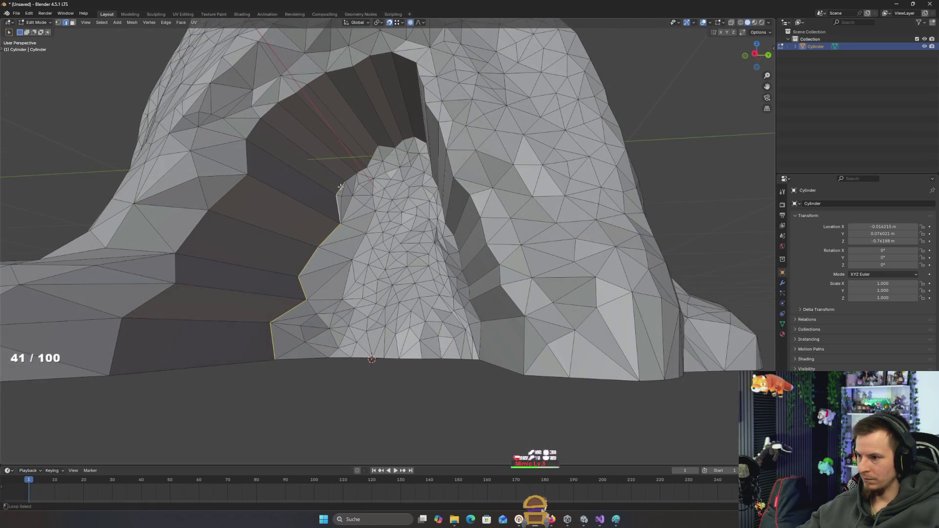
{"action": "left_click_drag", "start_coordinate": [380, 172], "coordinate": [374, 261]}
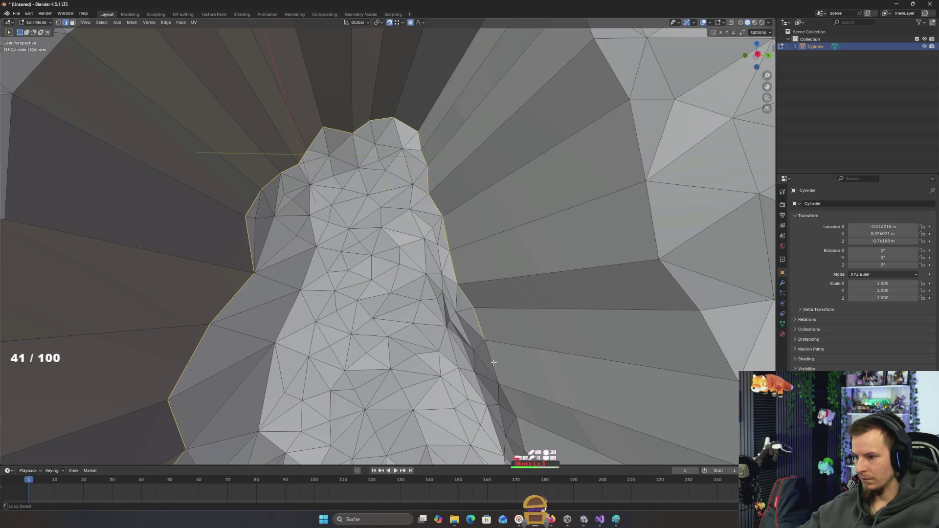
{"action": "left_click_drag", "start_coordinate": [494, 362], "coordinate": [462, 201]}
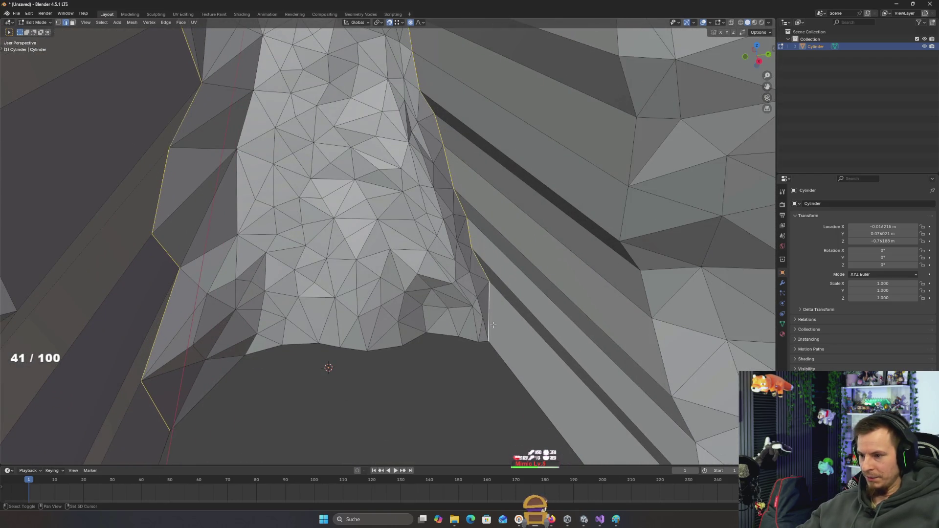
{"action": "scroll", "coordinate": [493, 325], "scroll_direction": "down", "scroll_amount": 5}
{"action": "mouse_move", "coordinate": [492, 325]}
{"action": "left_mouse_down"}
{"action": "mouse_move", "coordinate": [349, 293]}
{"action": "mouse_move", "coordinate": [412, 278]}
{"action": "mouse_move", "coordinate": [401, 273]}
{"action": "mouse_move", "coordinate": [377, 277]}
{"action": "mouse_move", "coordinate": [167, 230]}
{"action": "mouse_move", "coordinate": [163, 211]}
{"action": "left_mouse_up"}
- Shift the arch's inner edge loop along X with smooth proportional falloff
{"action": "key", "text": "g"}
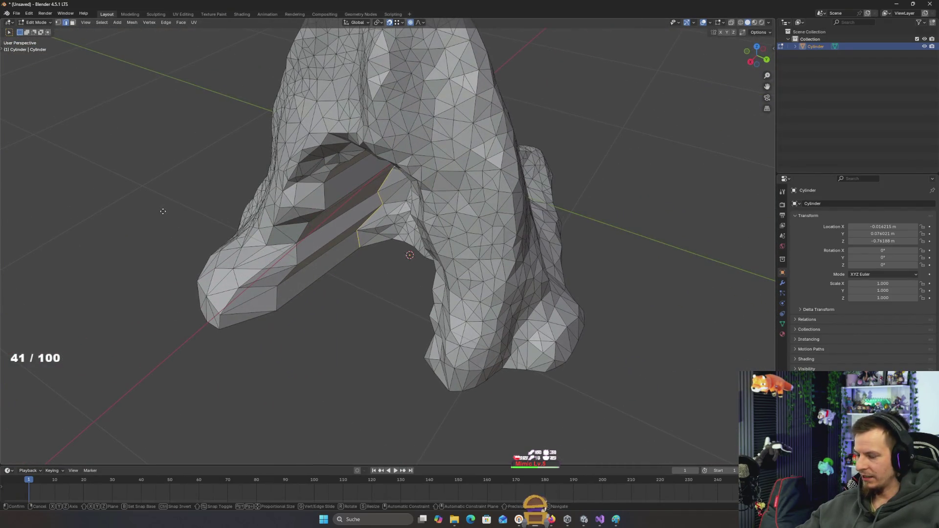
{"action": "key", "text": "y"}
{"action": "key", "text": "x"}
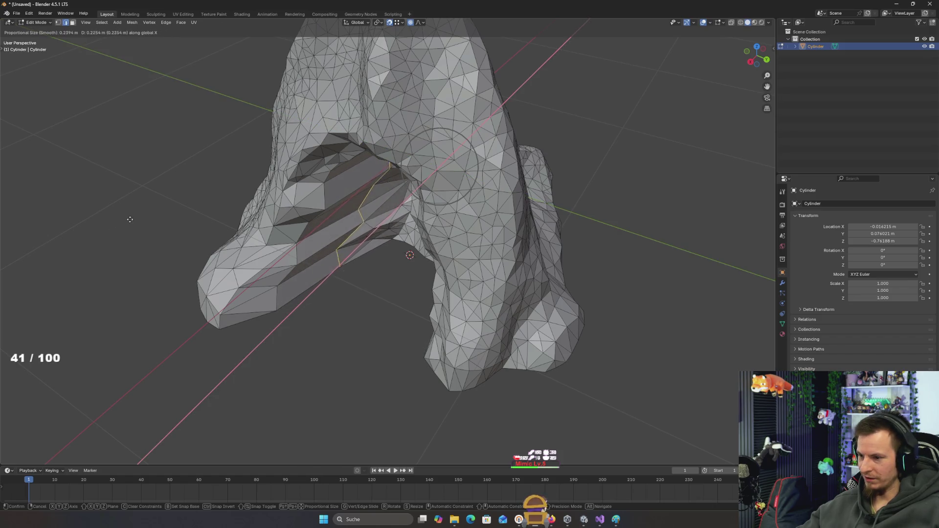
{"action": "left_click", "coordinate": [130, 220]}
{"action": "mouse_move", "coordinate": [122, 216]}
{"action": "left_mouse_down"}
{"action": "mouse_move", "coordinate": [171, 212]}
{"action": "mouse_move", "coordinate": [160, 208]}
{"action": "left_mouse_up"}
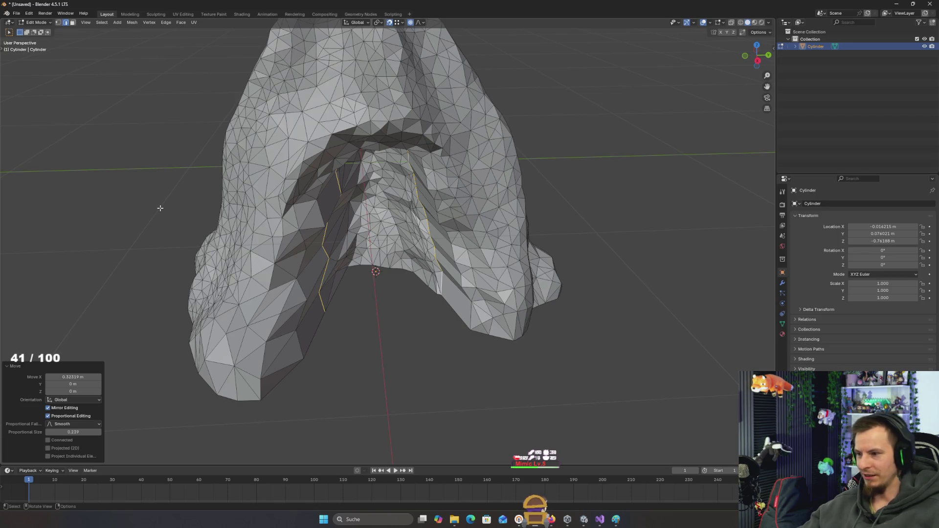
- Check the reshaped arch from several angles and select another edge loop along it
{"action": "mouse_move", "coordinate": [239, 129]}
{"action": "left_mouse_down"}
{"action": "mouse_move", "coordinate": [489, 108]}
{"action": "mouse_move", "coordinate": [529, 116]}
{"action": "mouse_move", "coordinate": [502, 90]}
{"action": "left_mouse_up"}
{"action": "scroll", "coordinate": [421, 142], "scroll_direction": "up", "scroll_amount": 8}
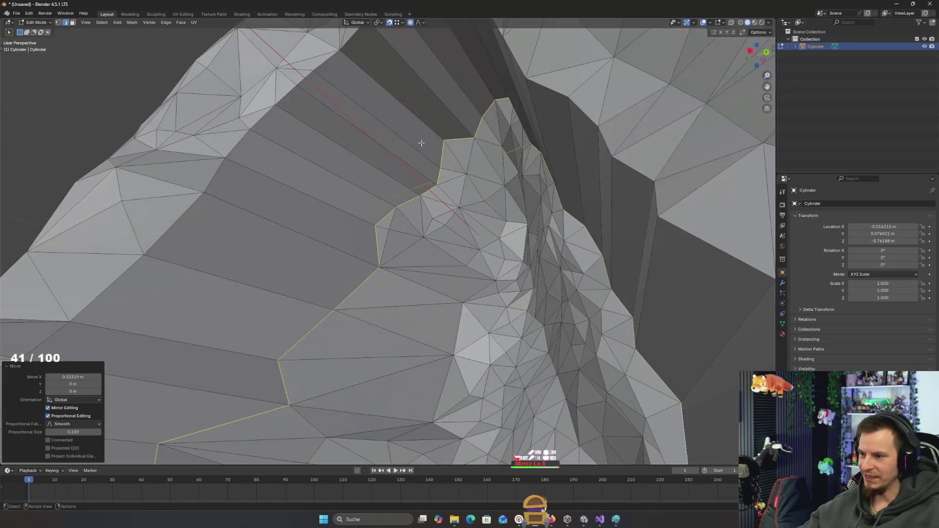
{"action": "scroll", "coordinate": [484, 142], "scroll_direction": "down", "scroll_amount": 8}
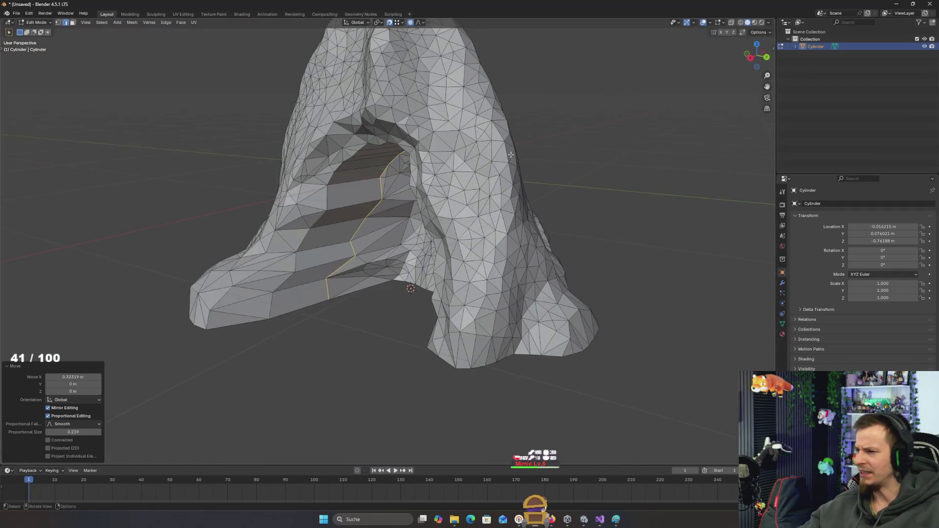
{"action": "mouse_move", "coordinate": [518, 156]}
{"action": "left_mouse_down"}
{"action": "mouse_move", "coordinate": [543, 166]}
{"action": "mouse_move", "coordinate": [593, 130]}
{"action": "mouse_move", "coordinate": [534, 143]}
{"action": "mouse_move", "coordinate": [547, 167]}
{"action": "mouse_move", "coordinate": [602, 174]}
{"action": "mouse_move", "coordinate": [543, 141]}
{"action": "mouse_move", "coordinate": [351, 208]}
{"action": "left_mouse_up"}
{"action": "left_click", "coordinate": [327, 205], "text": "alt"}
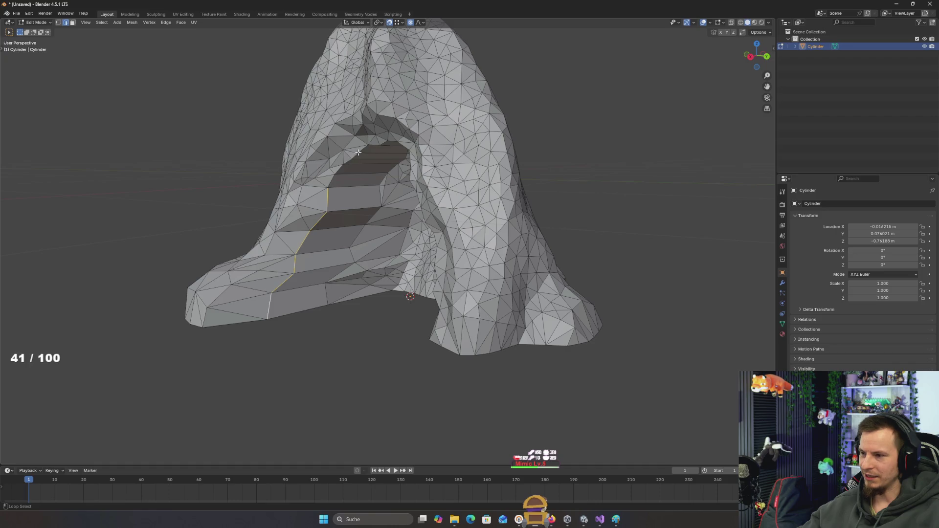
{"action": "mouse_move", "coordinate": [330, 179]}
{"action": "left_mouse_down"}
{"action": "mouse_move", "coordinate": [407, 151]}
{"action": "mouse_move", "coordinate": [383, 142]}
{"action": "mouse_move", "coordinate": [402, 100]}
{"action": "mouse_move", "coordinate": [422, 142]}
{"action": "mouse_move", "coordinate": [421, 172]}
{"action": "left_mouse_up"}
{"action": "scroll", "coordinate": [421, 173], "scroll_direction": "down", "scroll_amount": 5}
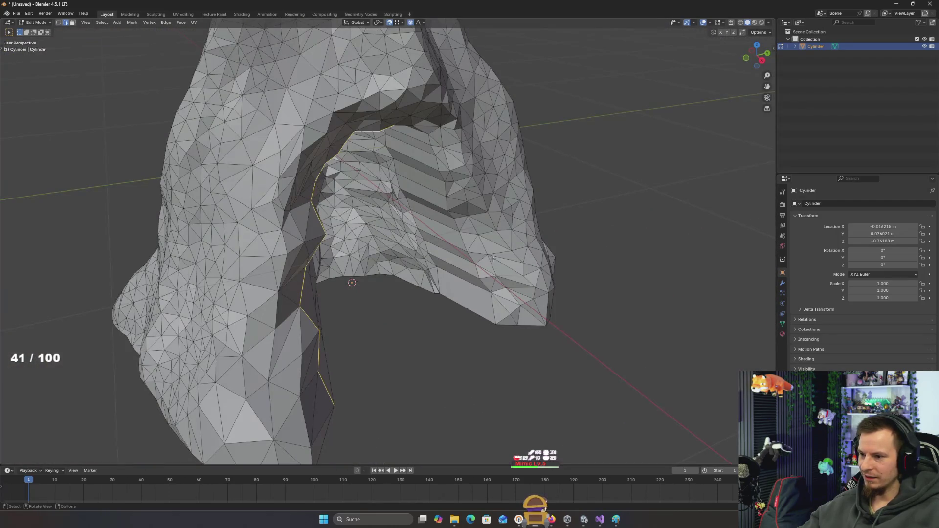
{"action": "key", "text": "alt+a"}
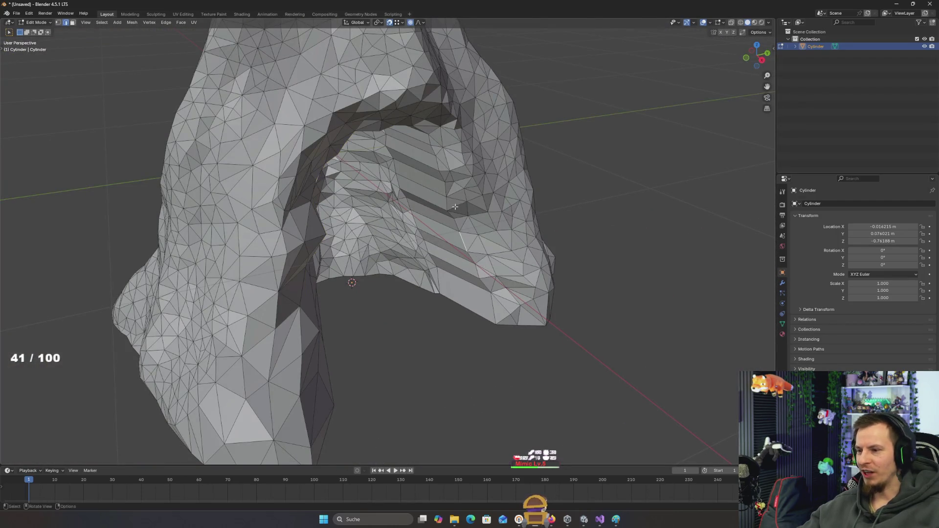
{"action": "mouse_move", "coordinate": [547, 205]}
{"action": "left_mouse_down"}
{"action": "mouse_move", "coordinate": [559, 216]}
{"action": "mouse_move", "coordinate": [499, 279]}
{"action": "mouse_move", "coordinate": [458, 245]}
{"action": "mouse_move", "coordinate": [430, 188]}
{"action": "left_mouse_up"}
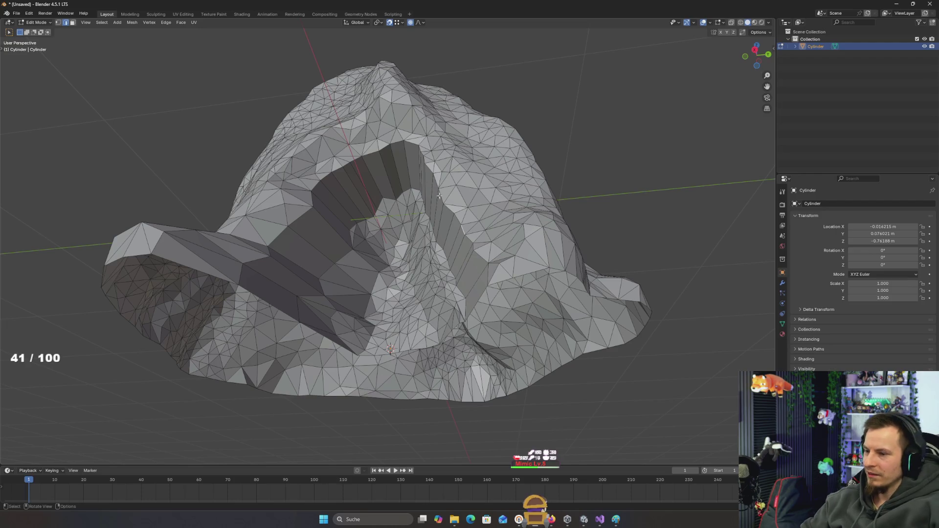
{"action": "left_click_drag", "start_coordinate": [439, 195], "coordinate": [409, 236]}
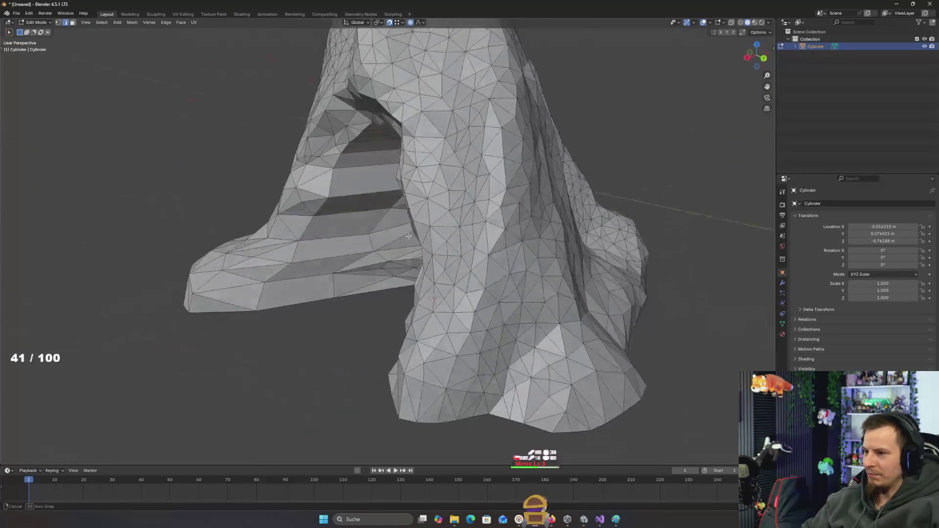
{"action": "scroll", "coordinate": [413, 193], "scroll_direction": "down", "scroll_amount": 5}
{"action": "mouse_move", "coordinate": [414, 193]}
{"action": "left_mouse_down"}
{"action": "mouse_move", "coordinate": [471, 209]}
{"action": "mouse_move", "coordinate": [492, 130]}
{"action": "mouse_move", "coordinate": [512, 275]}
{"action": "mouse_move", "coordinate": [514, 267]}
{"action": "left_mouse_up"}
{"action": "scroll", "coordinate": [482, 187], "scroll_direction": "up", "scroll_amount": 5}
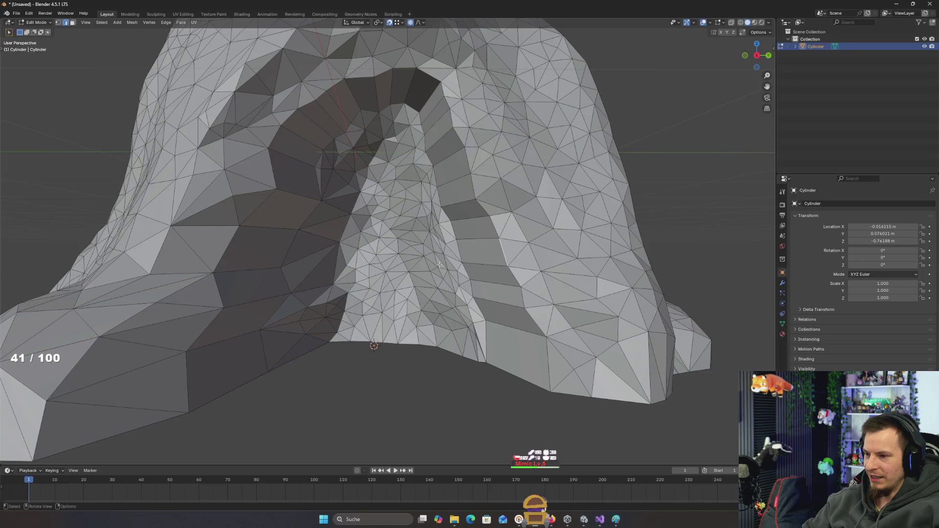
{"action": "scroll", "coordinate": [439, 264], "scroll_direction": "down", "scroll_amount": 3}
{"action": "scroll", "coordinate": [432, 278], "scroll_direction": "up", "scroll_amount": 4}
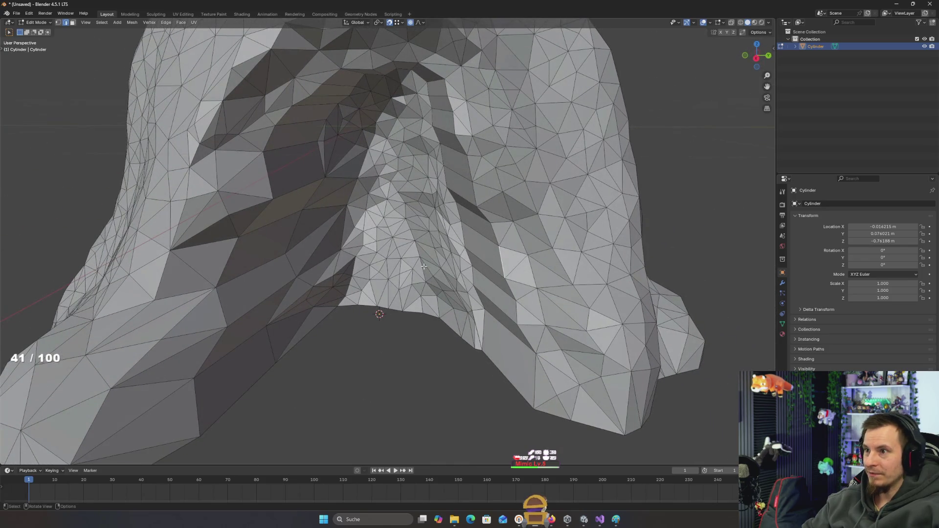
{"action": "scroll", "coordinate": [423, 266], "scroll_direction": "down", "scroll_amount": 6}
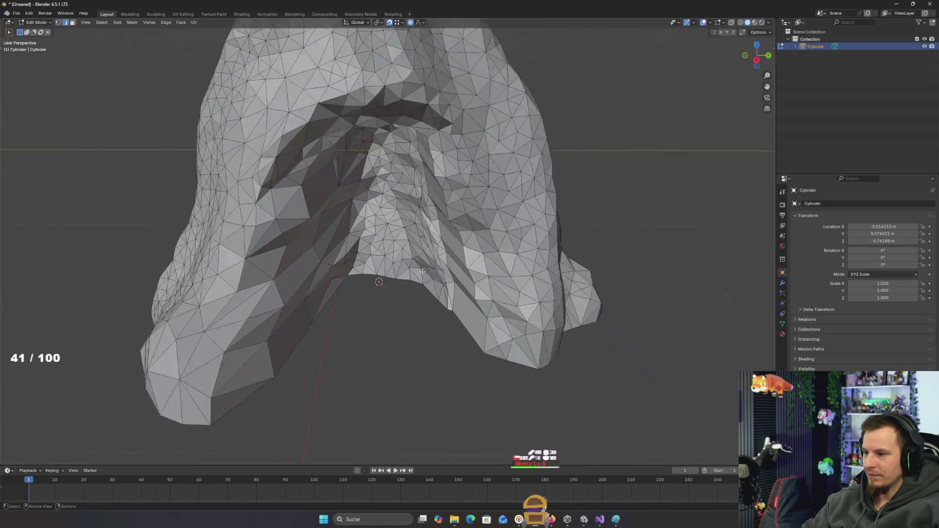
{"action": "mouse_move", "coordinate": [445, 276]}
{"action": "left_mouse_down"}
{"action": "mouse_move", "coordinate": [652, 292]}
{"action": "mouse_move", "coordinate": [459, 284]}
{"action": "mouse_move", "coordinate": [558, 277]}
{"action": "mouse_move", "coordinate": [561, 249]}
{"action": "mouse_move", "coordinate": [330, 162]}
{"action": "mouse_move", "coordinate": [421, 161]}
{"action": "mouse_move", "coordinate": [440, 147]}
{"action": "mouse_move", "coordinate": [370, 187]}
{"action": "left_mouse_up"}
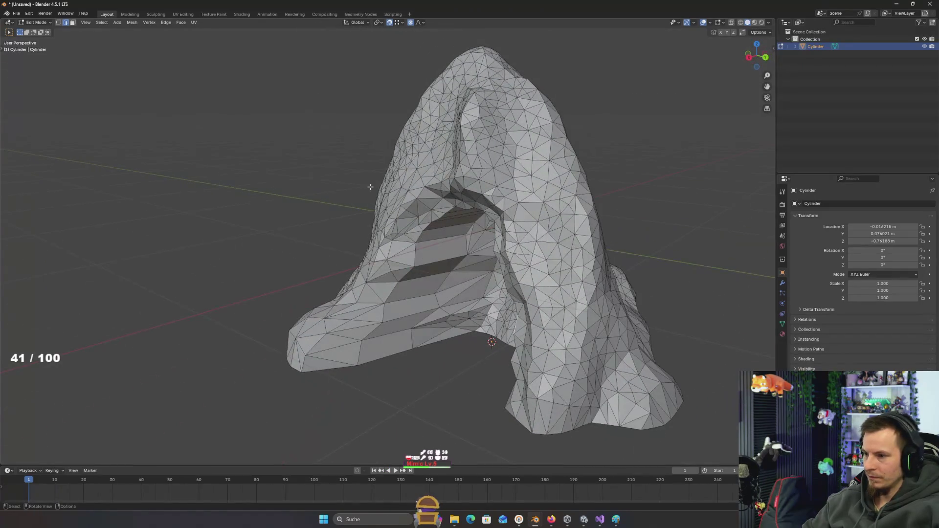
- Switch the rock to Sculpt Mode and reshape the folds inside the cave opening
{"action": "left_click", "coordinate": [38, 25]}
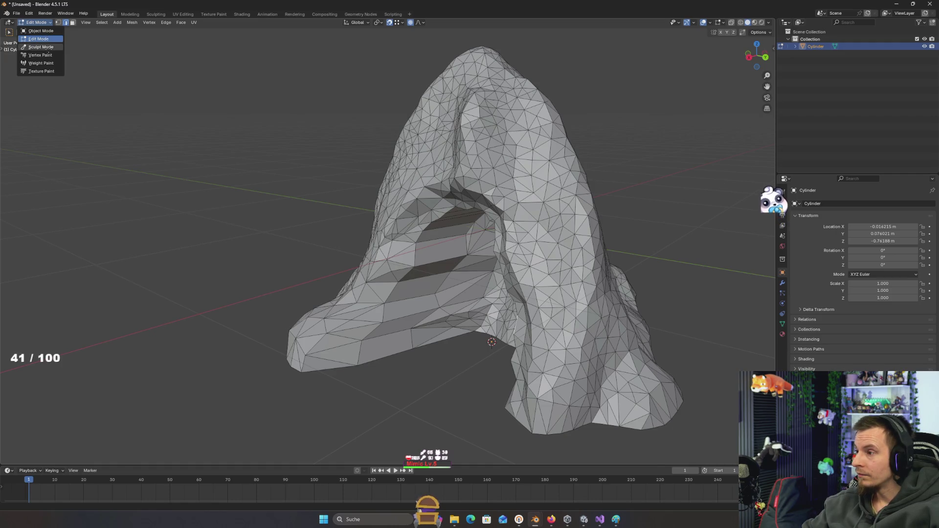
{"action": "left_click", "coordinate": [49, 49]}
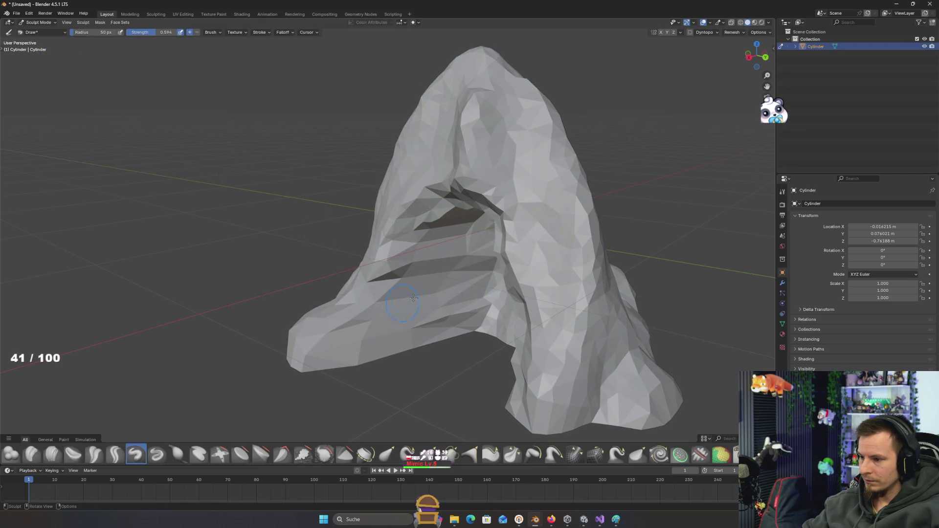
{"action": "scroll", "coordinate": [414, 293], "scroll_direction": "up", "scroll_amount": 6}
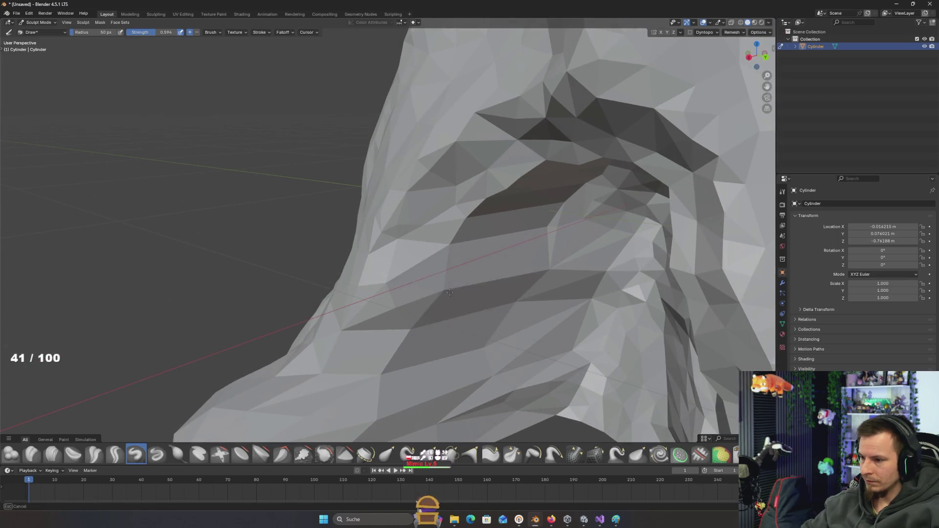
{"action": "scroll", "coordinate": [443, 274], "scroll_direction": "down", "scroll_amount": 6}
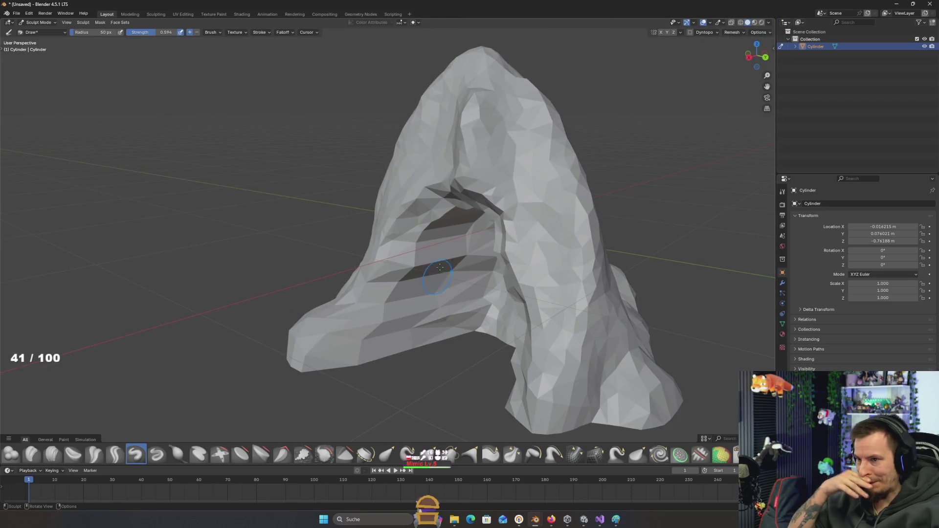
{"action": "scroll", "coordinate": [440, 267], "scroll_direction": "down", "scroll_amount": 5}
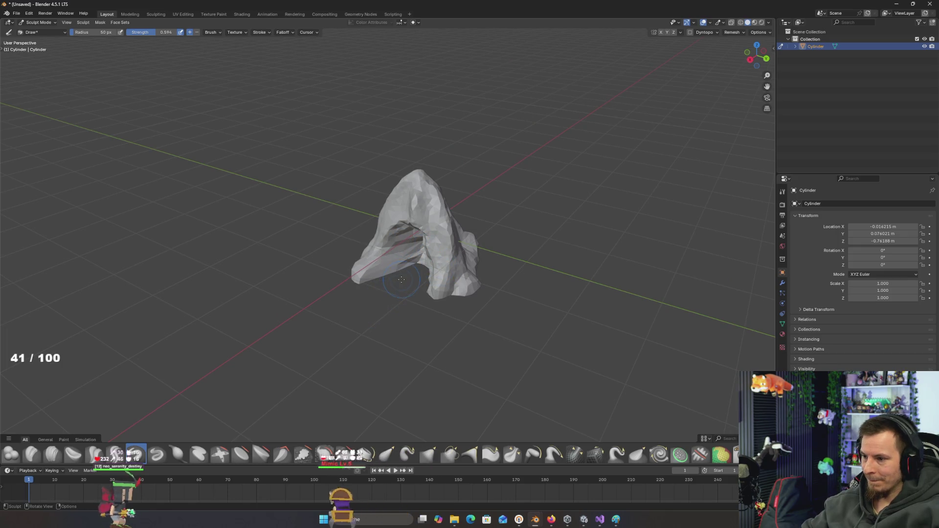
{"action": "scroll", "coordinate": [401, 279], "scroll_direction": "up", "scroll_amount": 6}
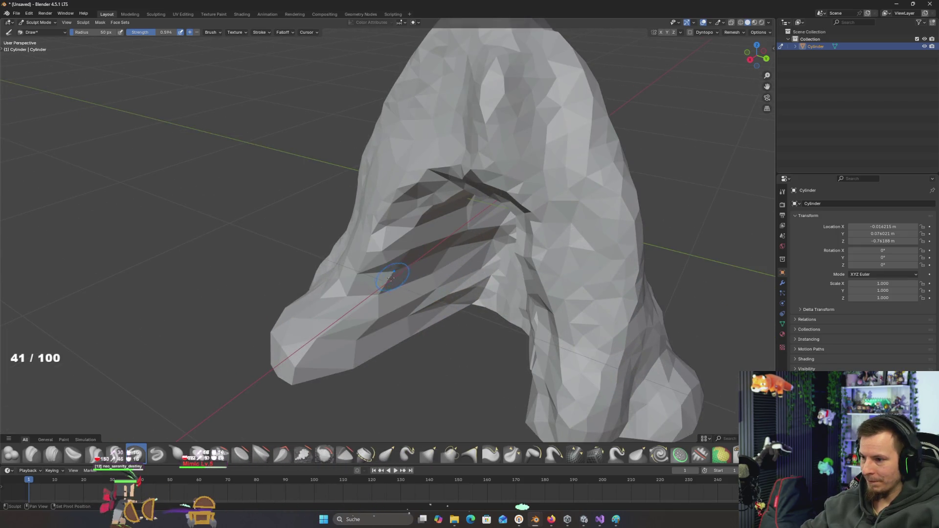
{"action": "left_click_drag", "start_coordinate": [391, 274], "coordinate": [414, 285]}
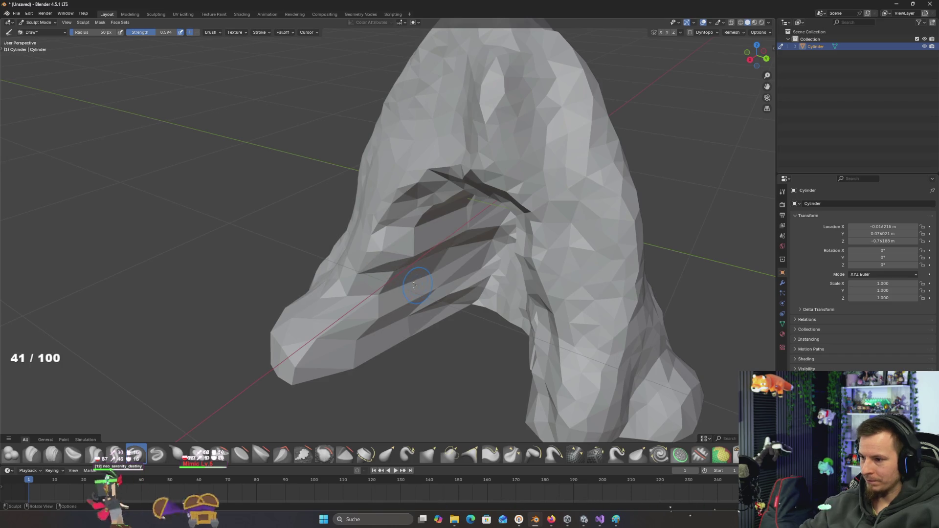
{"action": "scroll", "coordinate": [413, 279], "scroll_direction": "down", "scroll_amount": 4}
- Return to Sculpt Mode, sculpt a ridge on the rock's left lobe, then undo it
{"action": "key", "text": "Tab"}
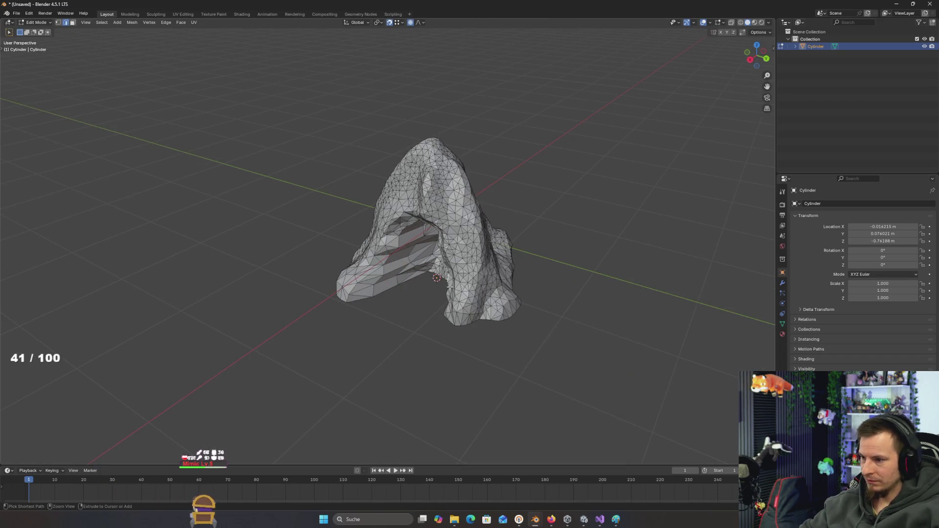
{"action": "scroll", "coordinate": [391, 255], "scroll_direction": "up", "scroll_amount": 2}
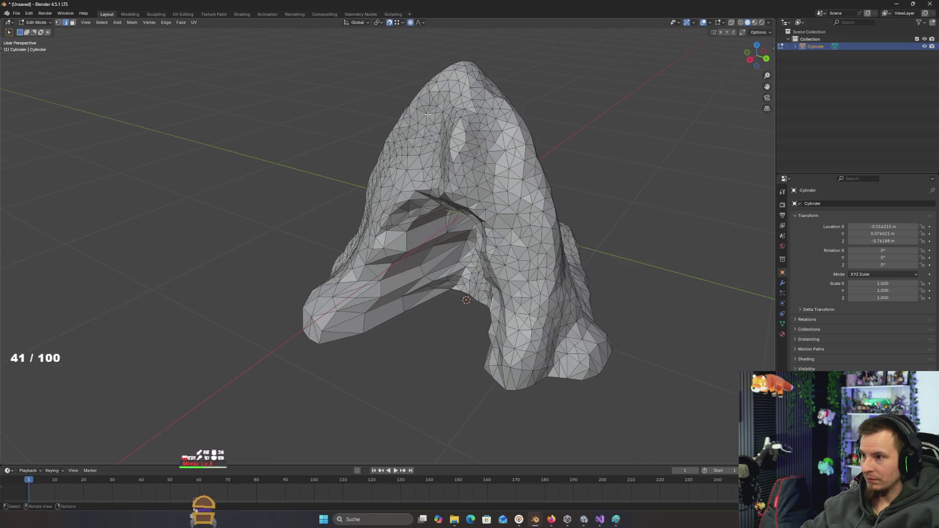
{"action": "left_click", "coordinate": [47, 22]}
{"action": "left_click", "coordinate": [48, 47]}
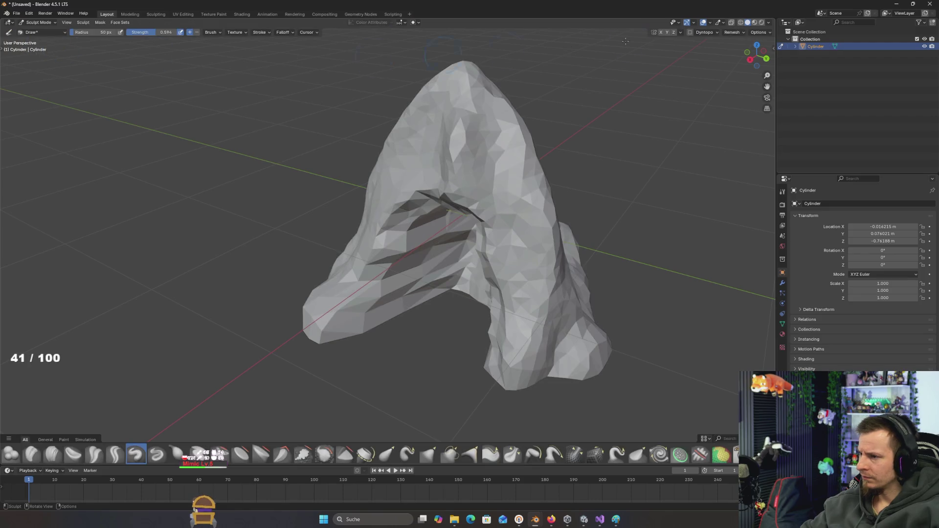
{"action": "mouse_move", "coordinate": [448, 252]}
{"action": "left_mouse_down"}
{"action": "mouse_move", "coordinate": [406, 256]}
{"action": "mouse_move", "coordinate": [400, 301]}
{"action": "left_mouse_up"}
{"action": "key", "text": "ctrl+z"}
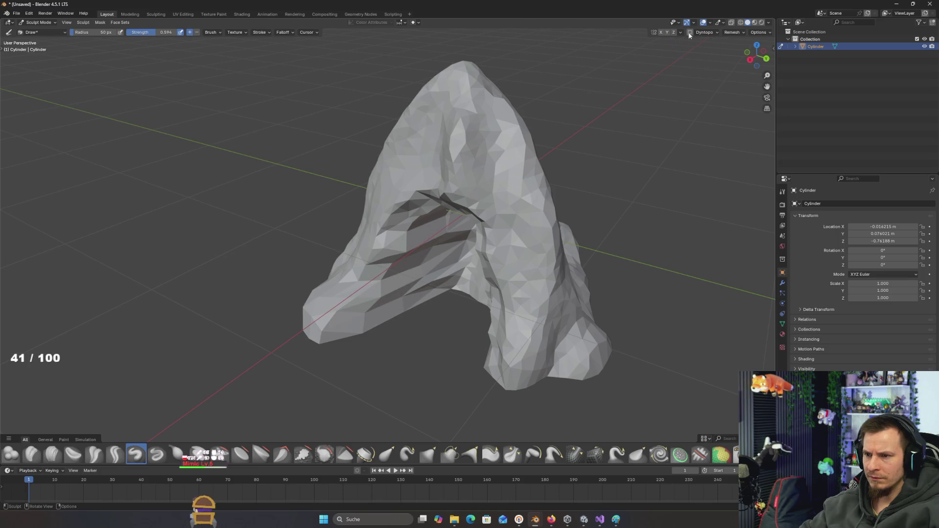
- Enable Dyntopo and sculpt a crease across the rock's left lobe with the Draw brush
{"action": "left_click", "coordinate": [689, 32]}
{"action": "left_click", "coordinate": [621, 43]}
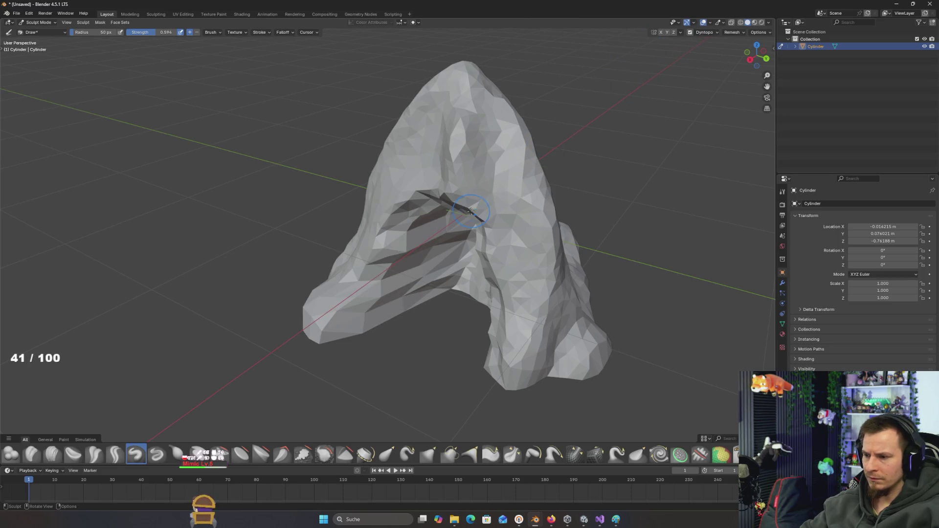
{"action": "left_click_drag", "start_coordinate": [405, 237], "coordinate": [354, 331]}
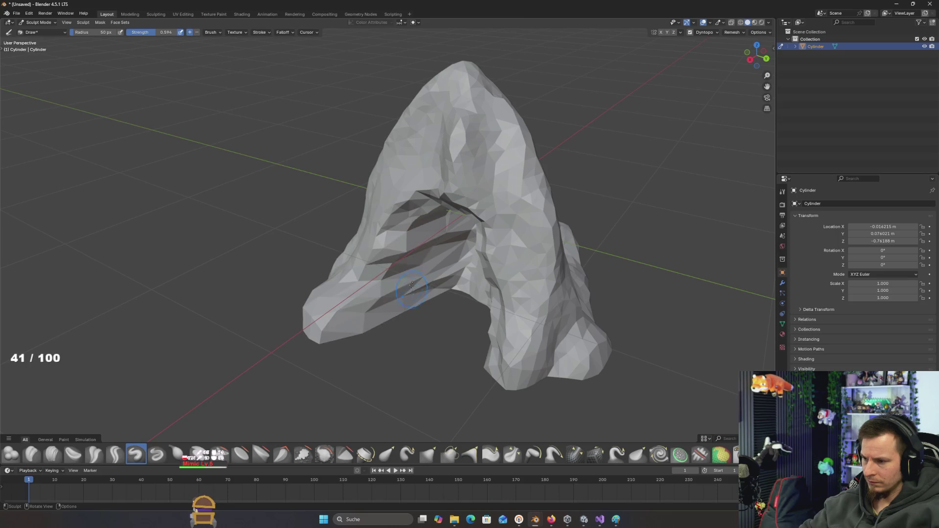
{"action": "scroll", "coordinate": [391, 303], "scroll_direction": "down", "scroll_amount": 3}
- Orbit to view the cave opening head-on, briefly checking Edit Mode before returning to Sculpt Mode
{"action": "mouse_move", "coordinate": [378, 317]}
{"action": "left_mouse_down"}
{"action": "mouse_move", "coordinate": [431, 275]}
{"action": "mouse_move", "coordinate": [423, 281]}
{"action": "mouse_move", "coordinate": [443, 323]}
{"action": "mouse_move", "coordinate": [399, 279]}
{"action": "mouse_move", "coordinate": [405, 259]}
{"action": "left_mouse_up"}
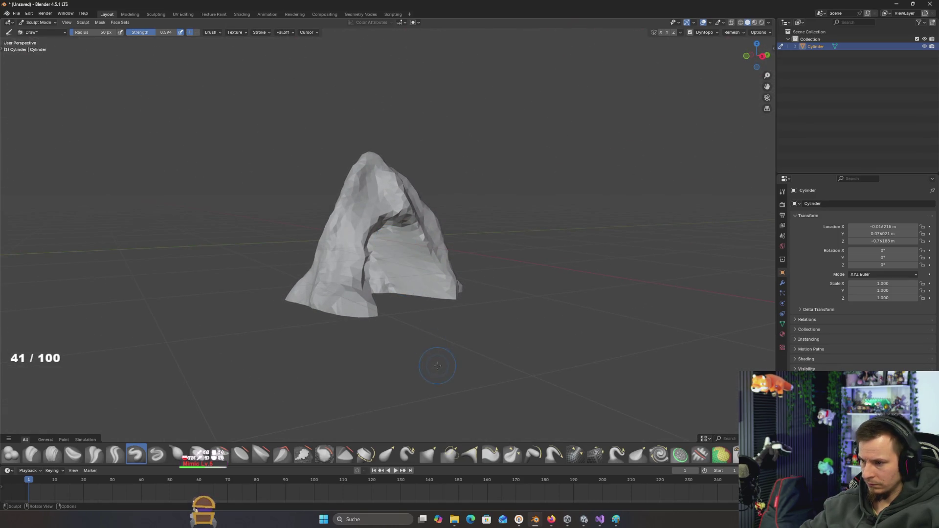
{"action": "left_click_drag", "start_coordinate": [437, 365], "coordinate": [416, 253]}
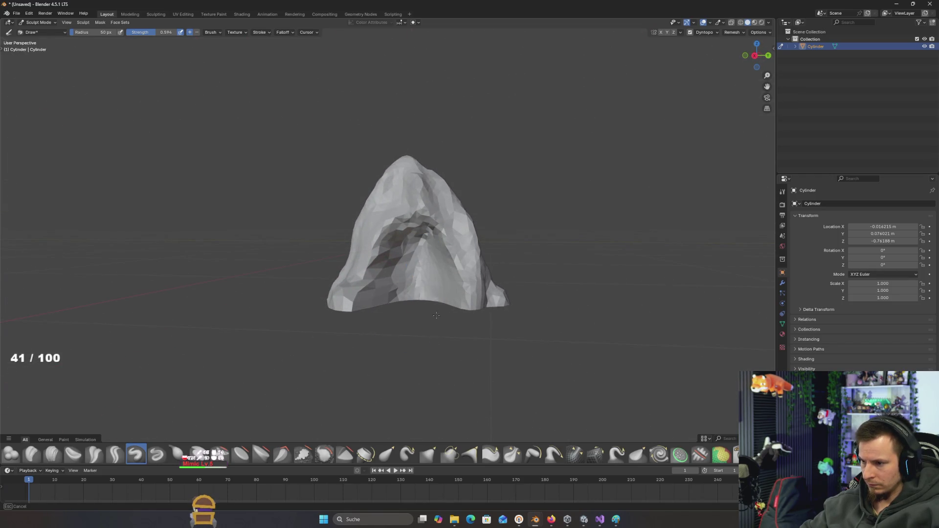
{"action": "mouse_move", "coordinate": [436, 315]}
{"action": "left_mouse_down"}
{"action": "mouse_move", "coordinate": [414, 354]}
{"action": "mouse_move", "coordinate": [442, 340]}
{"action": "mouse_move", "coordinate": [434, 306]}
{"action": "mouse_move", "coordinate": [408, 348]}
{"action": "mouse_move", "coordinate": [446, 301]}
{"action": "mouse_move", "coordinate": [437, 273]}
{"action": "left_mouse_up"}
{"action": "scroll", "coordinate": [420, 321], "scroll_direction": "up", "scroll_amount": 3}
{"action": "key", "text": "Tab"}
{"action": "scroll", "coordinate": [446, 301], "scroll_direction": "up", "scroll_amount": 3}
{"action": "key", "text": "ctrl+Tab"}
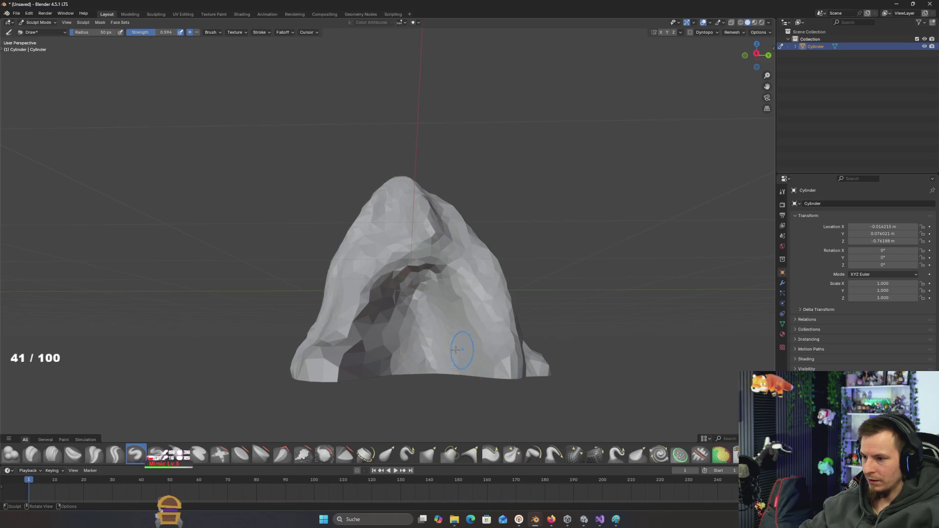
- Inspect the arch from high, low and side angles, then switch the rock to Edit Mode
{"action": "left_click_drag", "start_coordinate": [455, 350], "coordinate": [452, 286]}
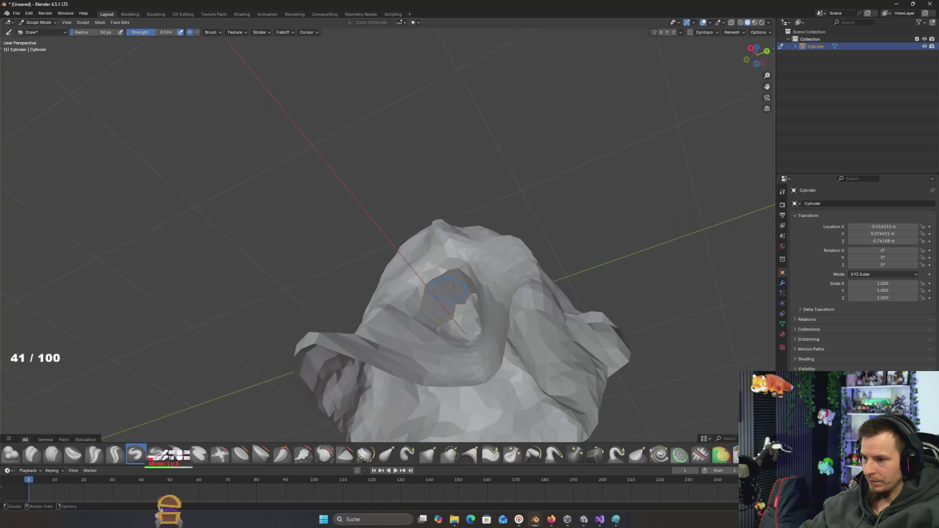
{"action": "left_click_drag", "start_coordinate": [384, 356], "coordinate": [399, 297]}
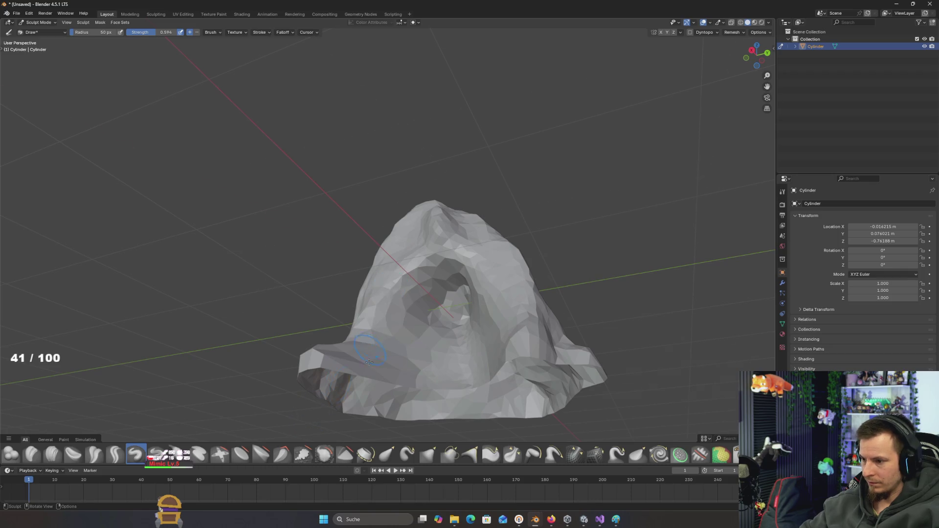
{"action": "mouse_move", "coordinate": [369, 362]}
{"action": "left_mouse_down"}
{"action": "mouse_move", "coordinate": [388, 344]}
{"action": "mouse_move", "coordinate": [507, 384]}
{"action": "left_mouse_up"}
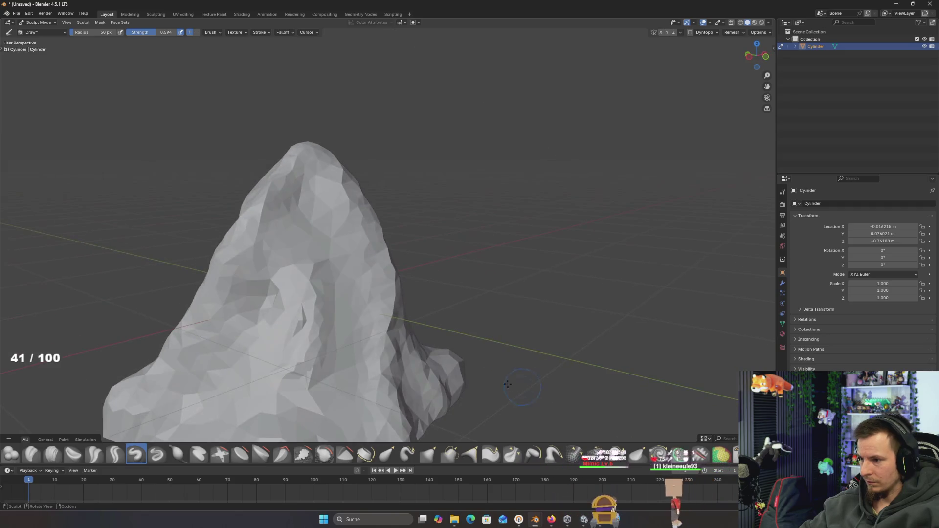
{"action": "mouse_move", "coordinate": [327, 327]}
{"action": "left_mouse_down"}
{"action": "mouse_move", "coordinate": [349, 361]}
{"action": "mouse_move", "coordinate": [386, 279]}
{"action": "left_mouse_up"}
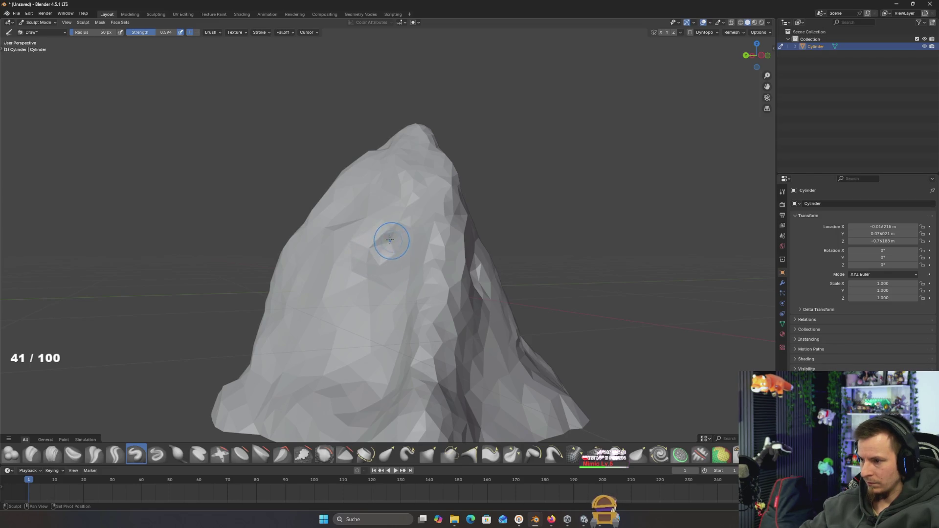
{"action": "left_click_drag", "start_coordinate": [400, 275], "coordinate": [545, 316]}
{"action": "left_click_drag", "start_coordinate": [507, 342], "coordinate": [440, 325]}
{"action": "scroll", "coordinate": [436, 322], "scroll_direction": "up", "scroll_amount": 3}
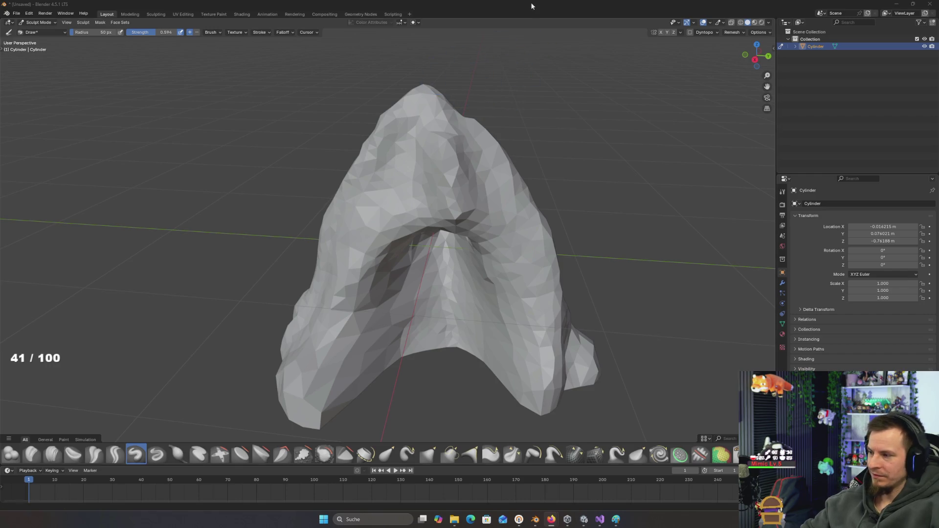
{"action": "scroll", "coordinate": [509, 128], "scroll_direction": "up", "scroll_amount": 5}
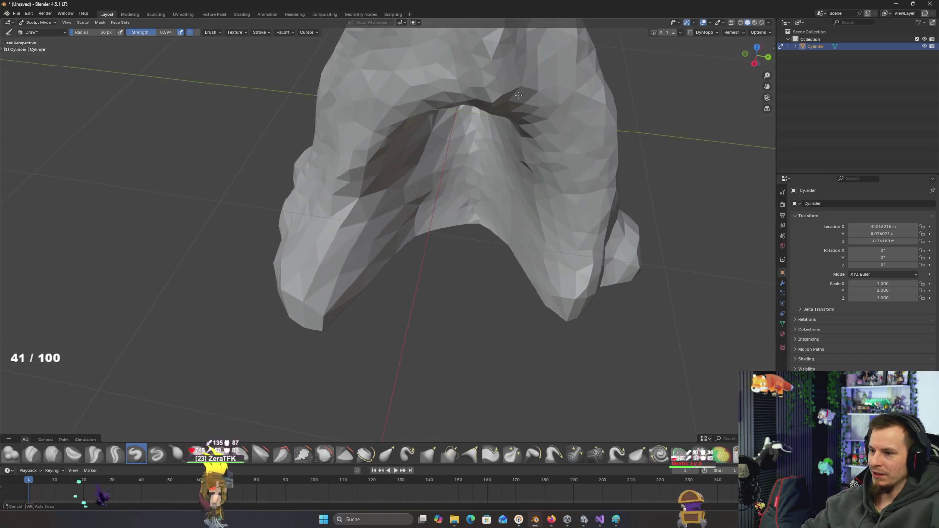
{"action": "scroll", "coordinate": [506, 145], "scroll_direction": "down", "scroll_amount": 1}
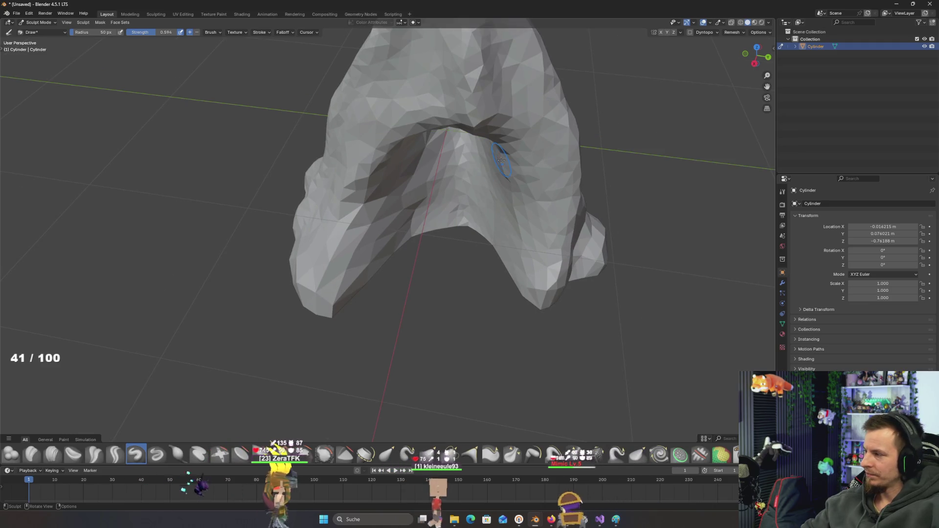
{"action": "mouse_move", "coordinate": [494, 199]}
{"action": "left_mouse_down"}
{"action": "mouse_move", "coordinate": [492, 263]}
{"action": "mouse_move", "coordinate": [454, 174]}
{"action": "mouse_move", "coordinate": [426, 209]}
{"action": "mouse_move", "coordinate": [372, 174]}
{"action": "left_mouse_up"}
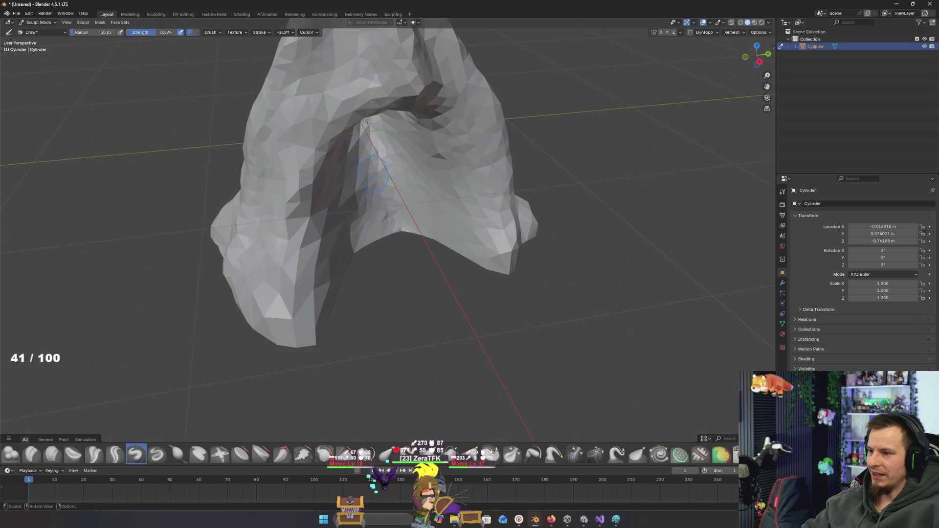
{"action": "key", "text": "Tab"}
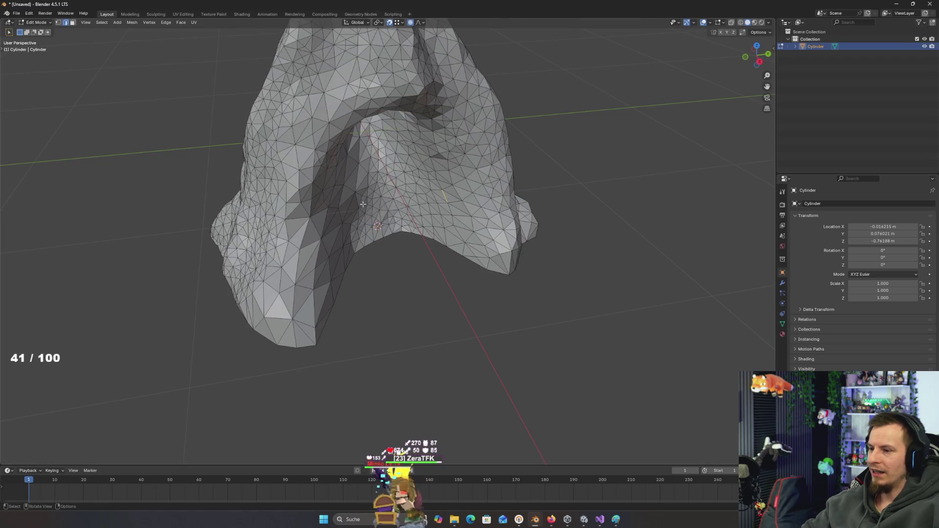
- Select the arch's bottom rim and scale it to 1.34 with smooth proportional falloff
{"action": "left_click_drag", "start_coordinate": [350, 173], "coordinate": [420, 272]}
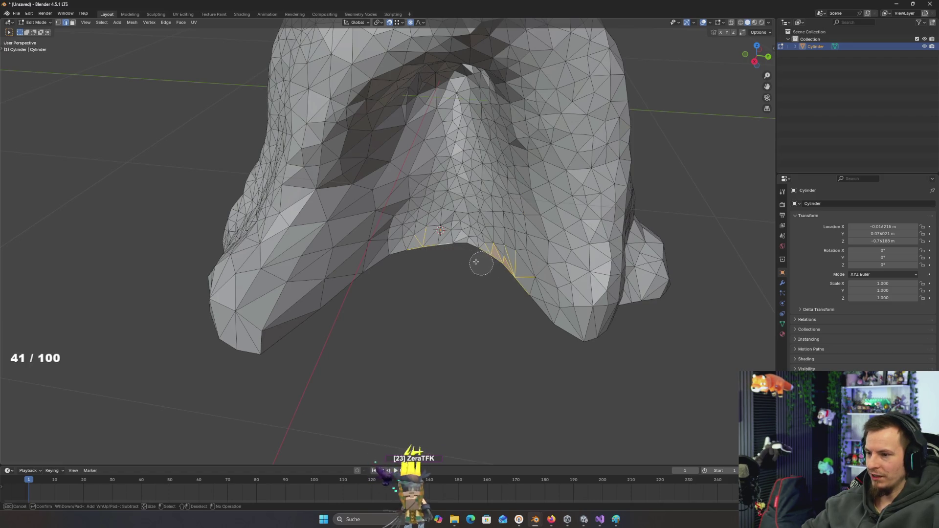
{"action": "mouse_move", "coordinate": [471, 257]}
{"action": "left_mouse_down"}
{"action": "mouse_move", "coordinate": [377, 260]}
{"action": "mouse_move", "coordinate": [385, 231]}
{"action": "mouse_move", "coordinate": [533, 260]}
{"action": "left_mouse_up"}
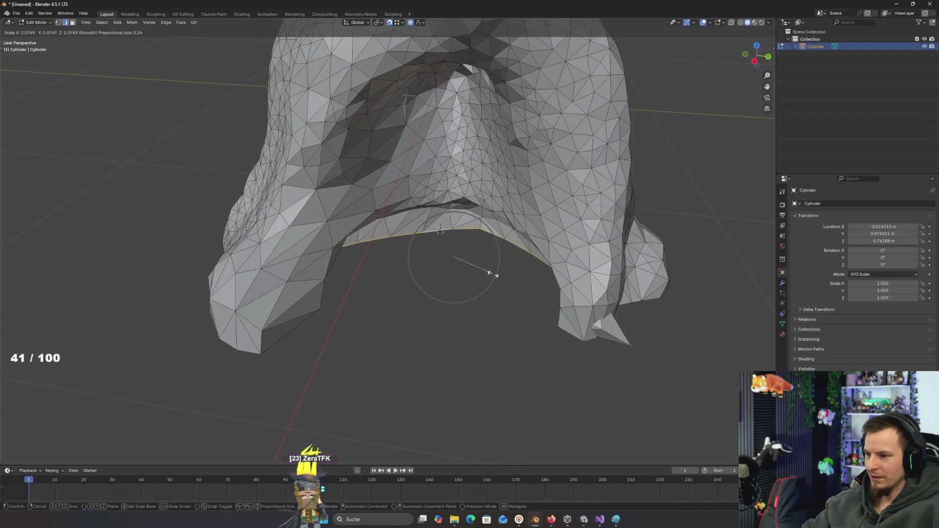
{"action": "mouse_move", "coordinate": [465, 272]}
{"action": "left_mouse_down"}
{"action": "mouse_move", "coordinate": [475, 284]}
{"action": "mouse_move", "coordinate": [479, 270]}
{"action": "left_mouse_up"}
{"action": "key", "text": "s"}
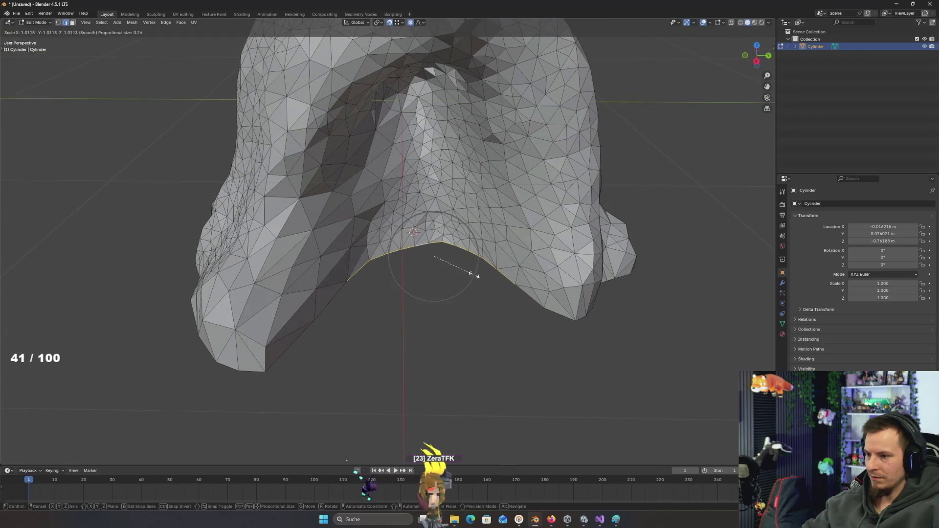
{"action": "right_click", "coordinate": [485, 269]}
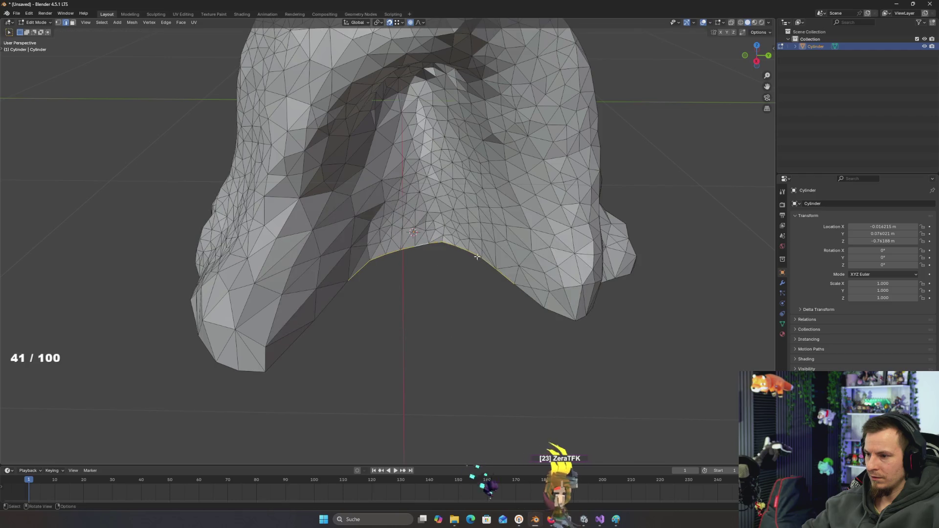
{"action": "scroll", "coordinate": [474, 268], "scroll_direction": "down", "scroll_amount": 3}
{"action": "key", "text": "c"}
{"action": "key", "text": "Escape"}
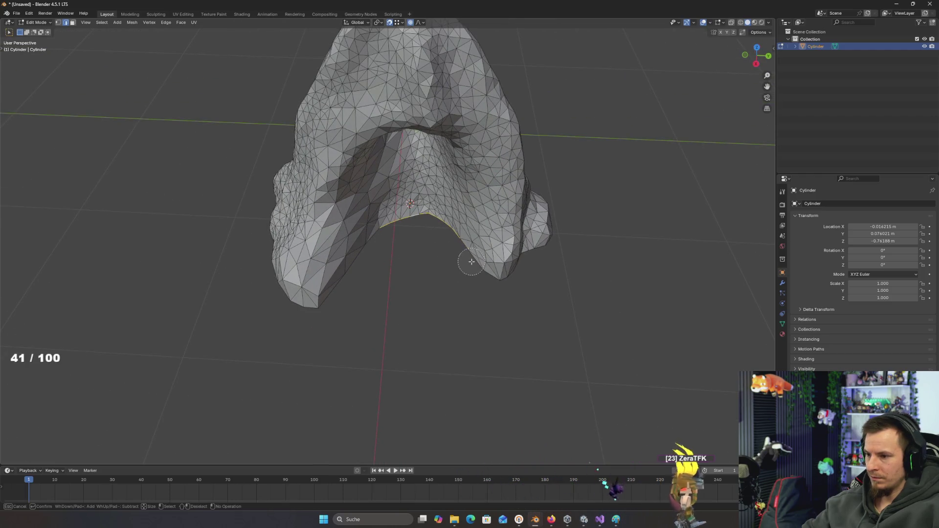
{"action": "key", "text": "s"}
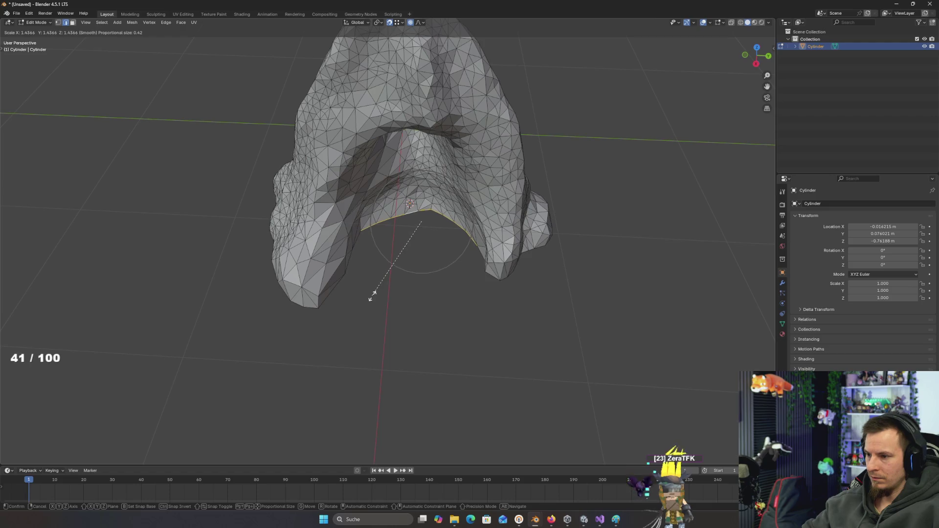
{"action": "scroll", "coordinate": [370, 298], "scroll_direction": "down", "scroll_amount": 4}
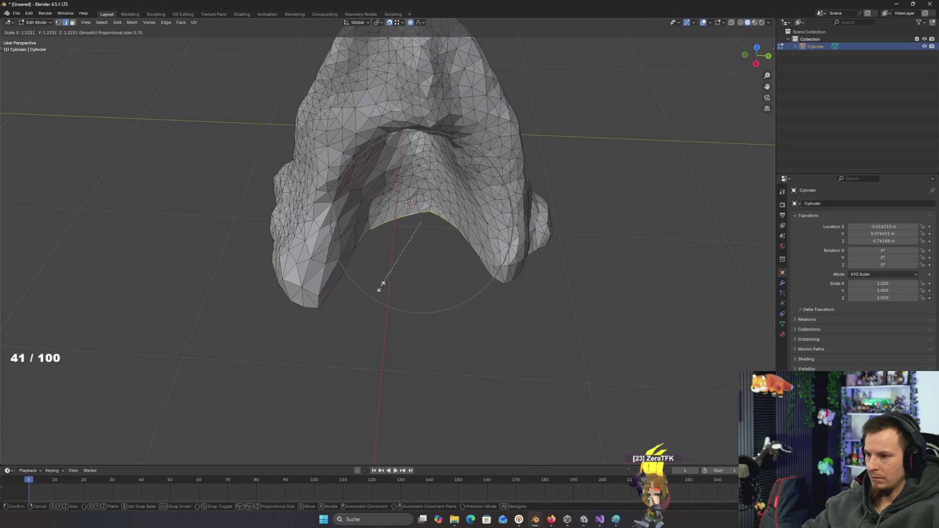
{"action": "scroll", "coordinate": [374, 294], "scroll_direction": "up", "scroll_amount": 2}
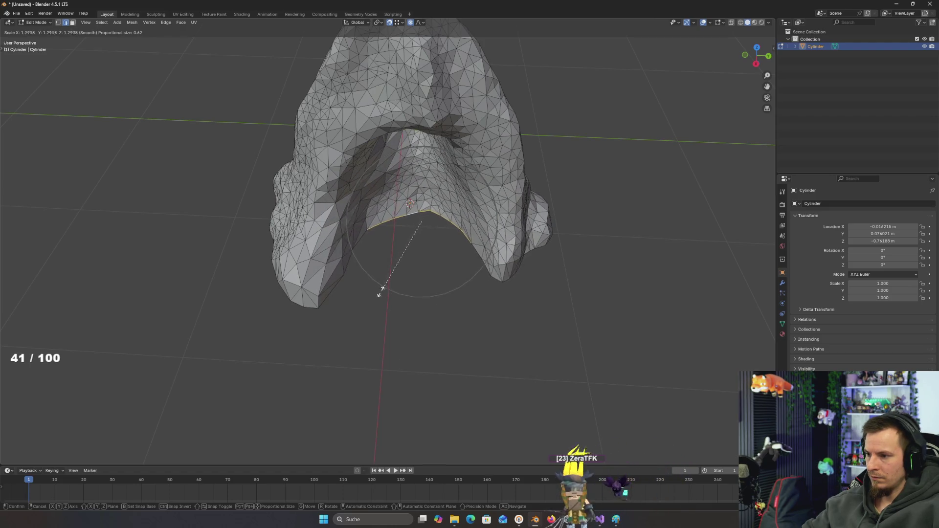
{"action": "left_click", "coordinate": [382, 293]}
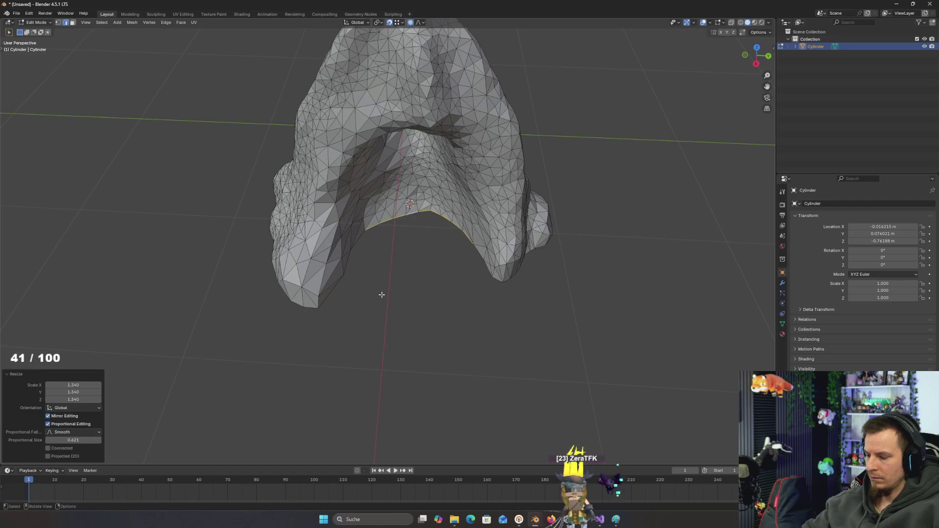
- Move the rim about 0.4 m along X, after one cancelled attempt
{"action": "key", "text": "g"}
{"action": "key", "text": "x"}
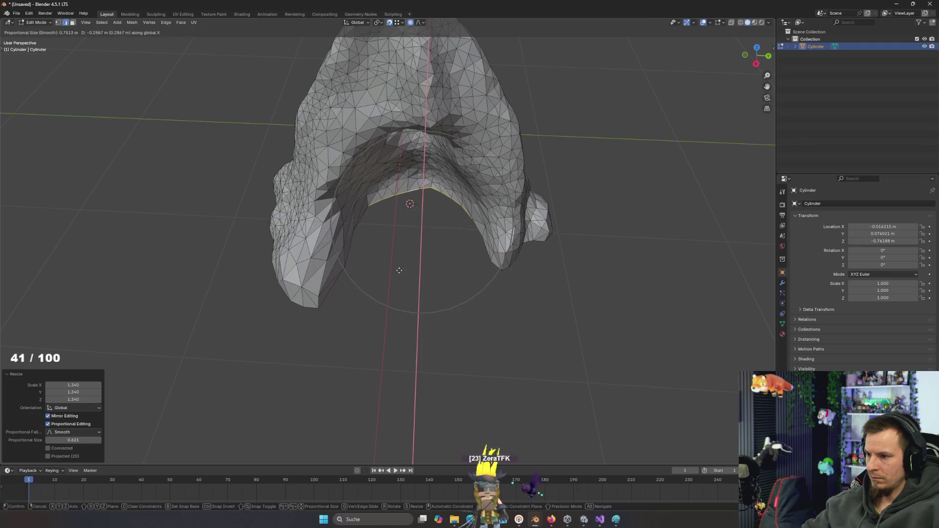
{"action": "key", "text": "Escape"}
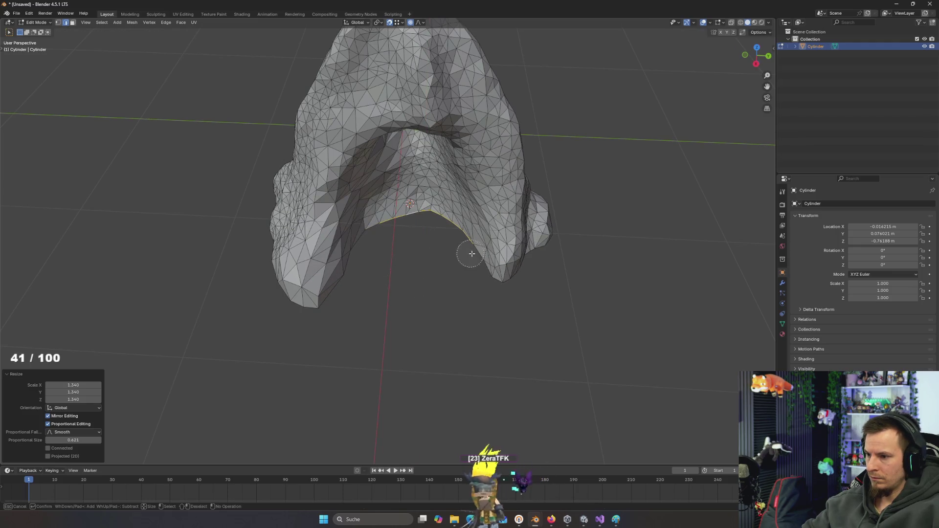
{"action": "key", "text": "Escape"}
{"action": "key", "text": "g"}
{"action": "key", "text": "x"}
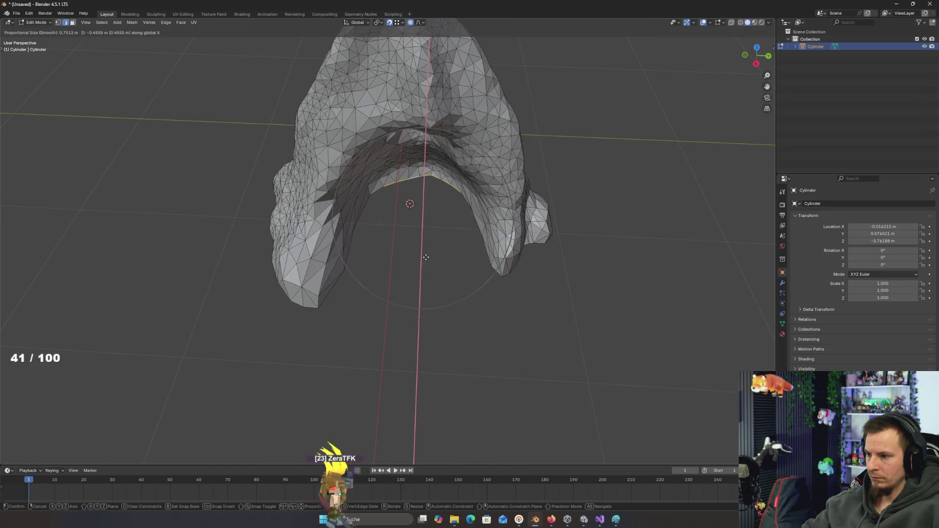
{"action": "scroll", "coordinate": [427, 246], "scroll_direction": "up", "scroll_amount": 1}
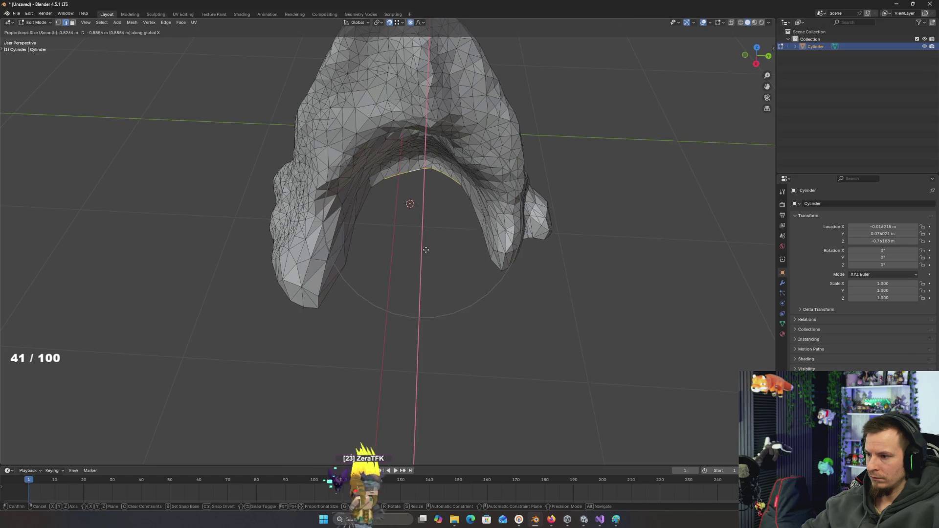
{"action": "scroll", "coordinate": [427, 252], "scroll_direction": "up", "scroll_amount": 1}
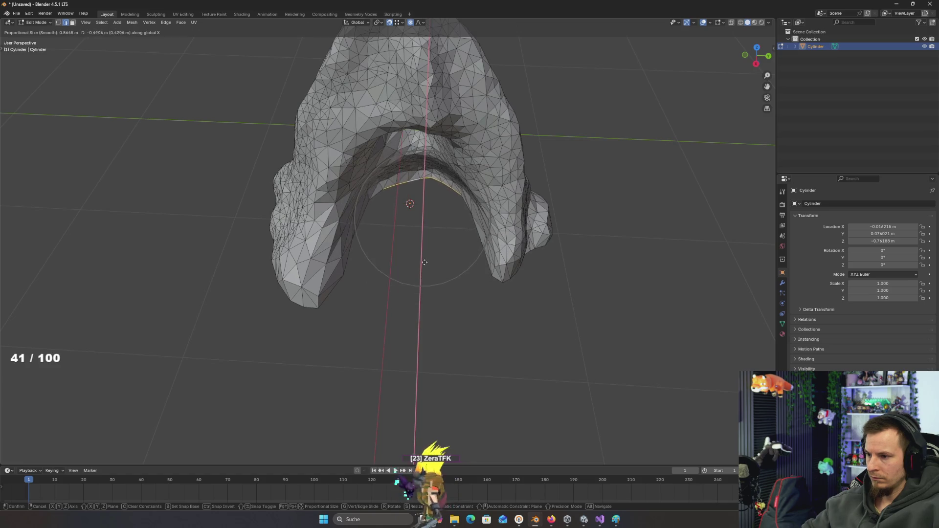
{"action": "left_click", "coordinate": [424, 263]}
{"action": "scroll", "coordinate": [430, 244], "scroll_direction": "up", "scroll_amount": 4}
- Circle-select the faces above the arch's peak and shift them along X
{"action": "key", "text": "c"}
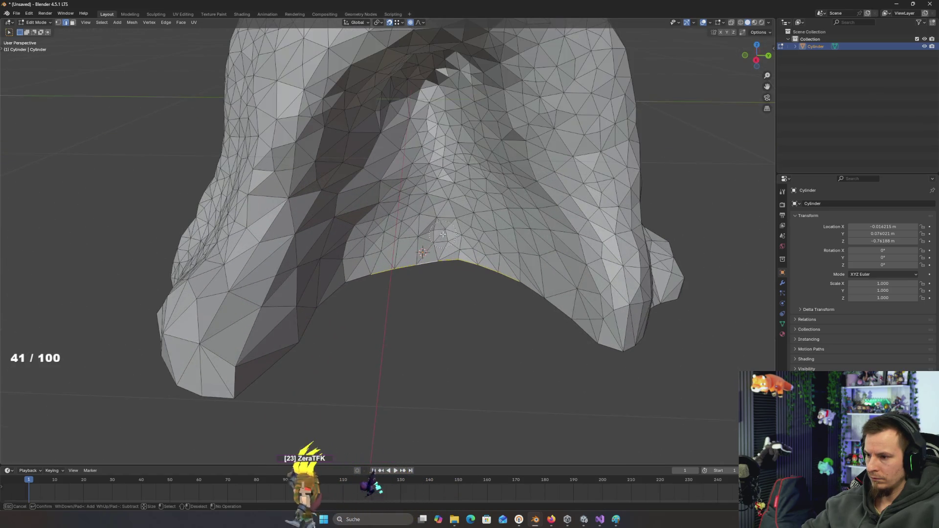
{"action": "left_click_drag", "start_coordinate": [442, 235], "coordinate": [450, 220]}
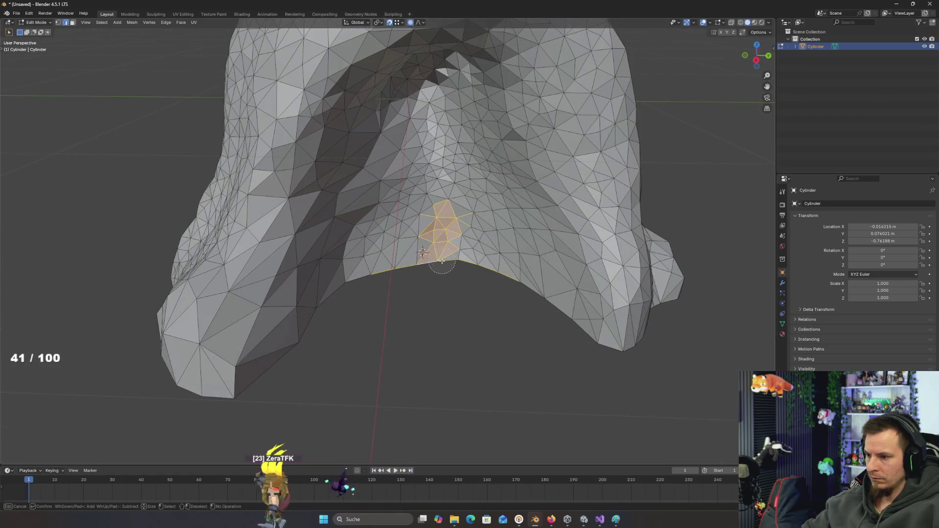
{"action": "right_click", "coordinate": [457, 208]}
{"action": "scroll", "coordinate": [451, 259], "scroll_direction": "down", "scroll_amount": 5}
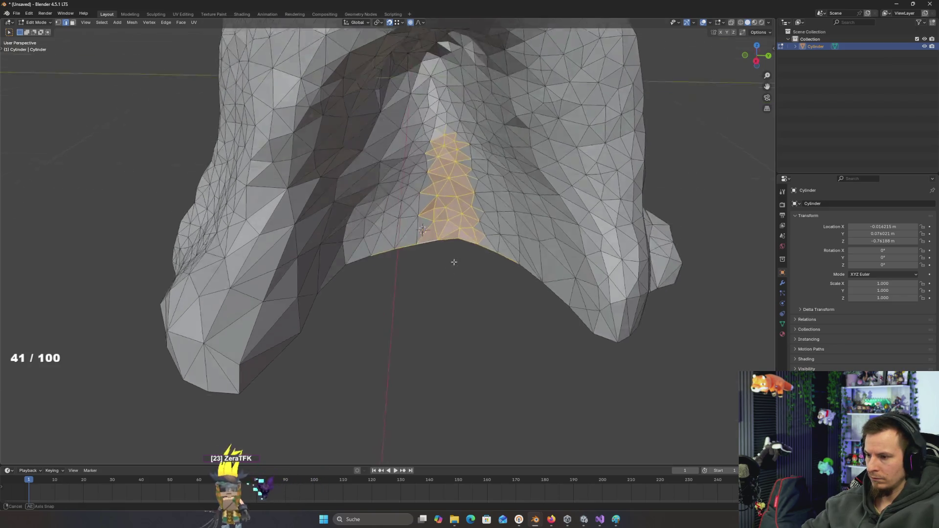
{"action": "mouse_move", "coordinate": [598, 295]}
{"action": "left_mouse_down"}
{"action": "mouse_move", "coordinate": [593, 235]}
{"action": "mouse_move", "coordinate": [614, 264]}
{"action": "mouse_move", "coordinate": [587, 266]}
{"action": "mouse_move", "coordinate": [585, 218]}
{"action": "mouse_move", "coordinate": [593, 256]}
{"action": "left_mouse_up"}
{"action": "key", "text": "g"}
{"action": "key", "text": "x"}
{"action": "left_click", "coordinate": [615, 250]}
- Select the whole rock mesh and UV-unwrap it with the Angle Based method
{"action": "key", "text": "a"}
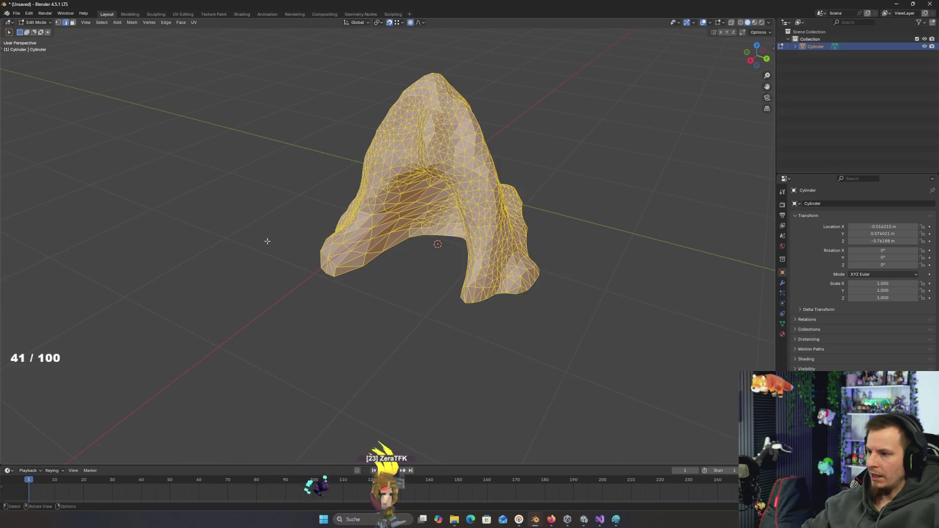
{"action": "mouse_move", "coordinate": [266, 241]}
{"action": "left_mouse_down"}
{"action": "mouse_move", "coordinate": [222, 119]}
{"action": "mouse_move", "coordinate": [258, 121]}
{"action": "mouse_move", "coordinate": [210, 109]}
{"action": "mouse_move", "coordinate": [245, 128]}
{"action": "left_mouse_up"}
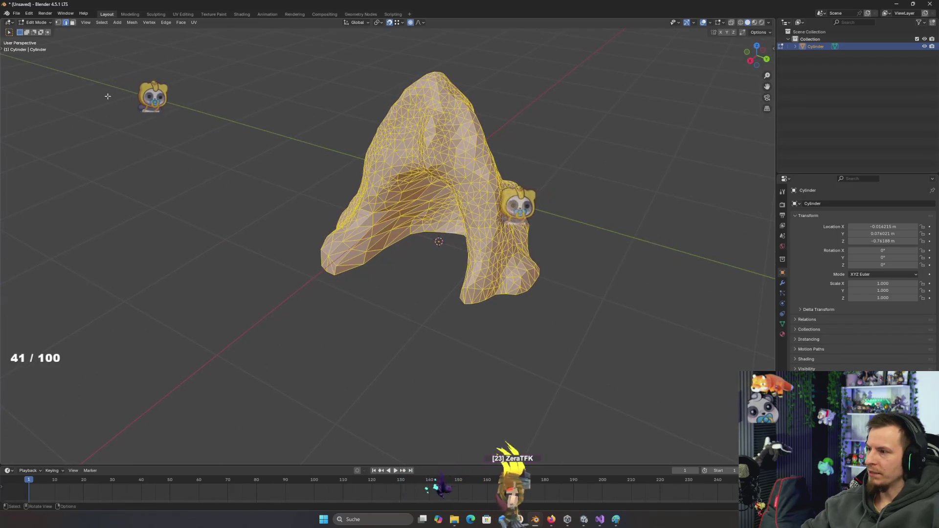
{"action": "key", "text": "u"}
{"action": "left_click", "coordinate": [264, 139]}
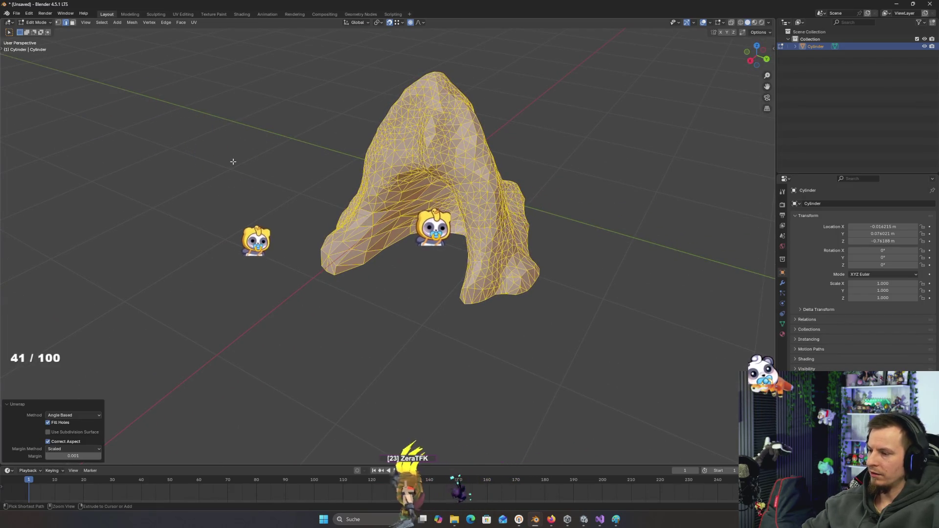
- Save the scene as enemyExit.blend in the Models folder
{"action": "key", "text": "ctrl+s"}
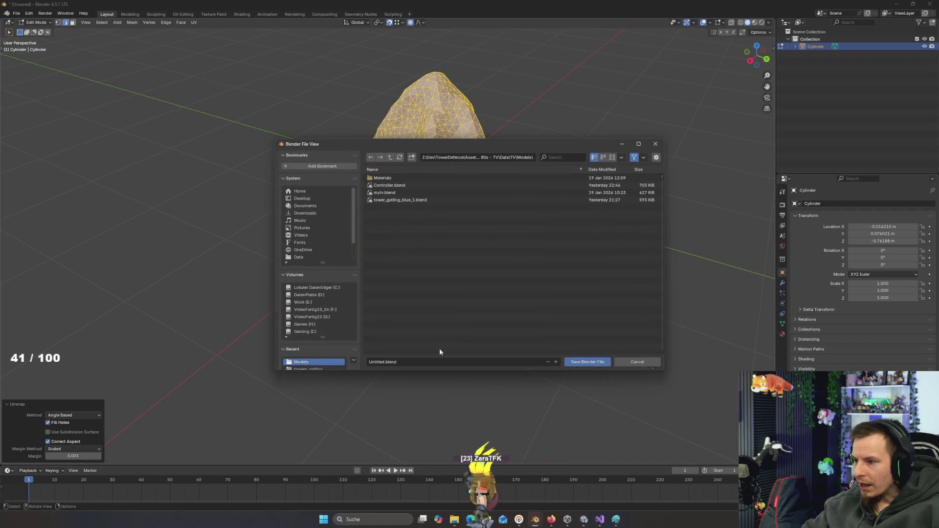
{"action": "left_click", "coordinate": [439, 362]}
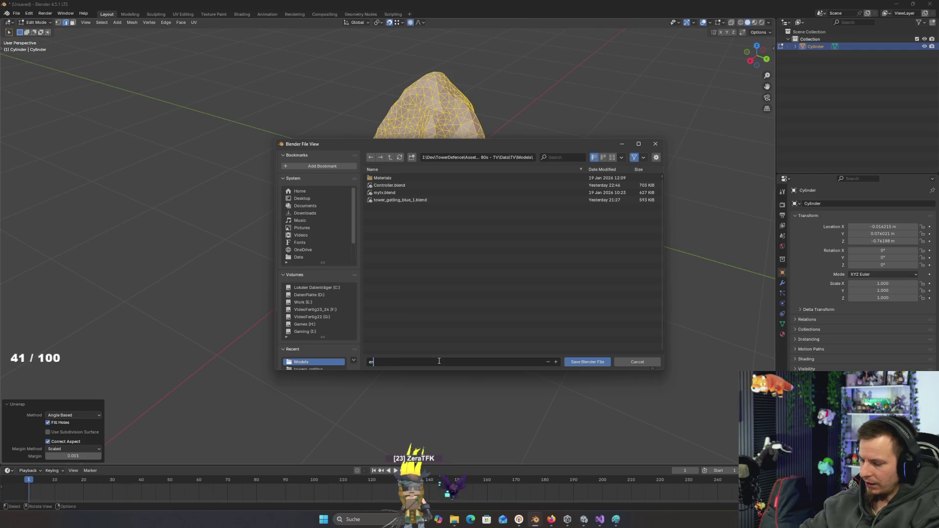
{"action": "type", "text": "emyExit.blend"}
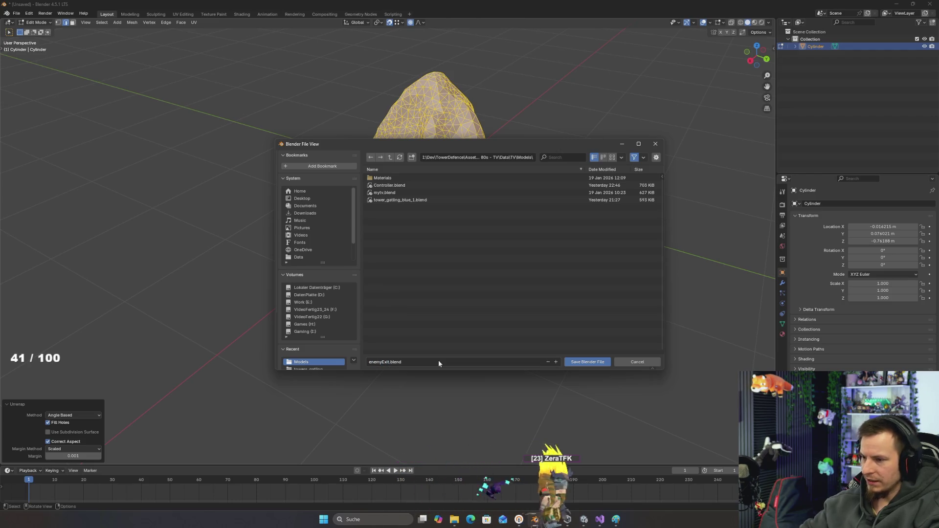
{"action": "key", "text": "Return"}
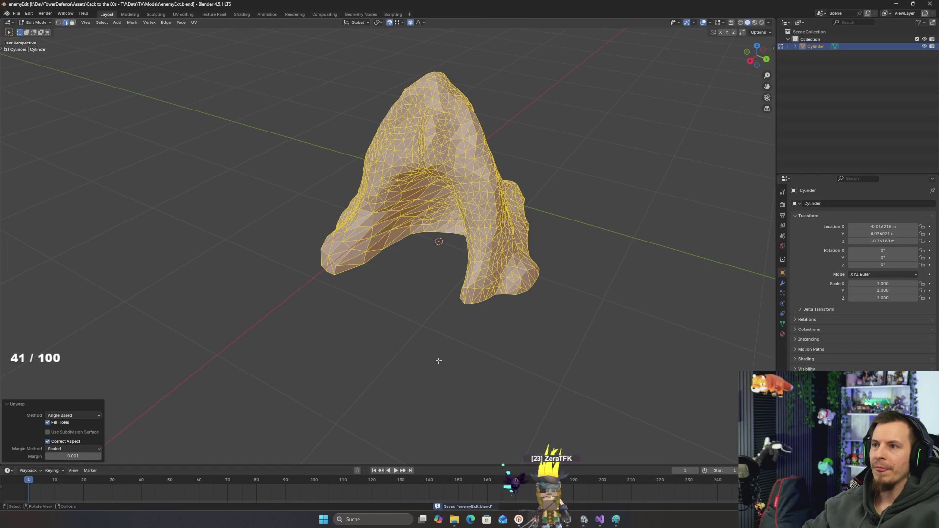
{"action": "key", "text": "alt+Tab"}
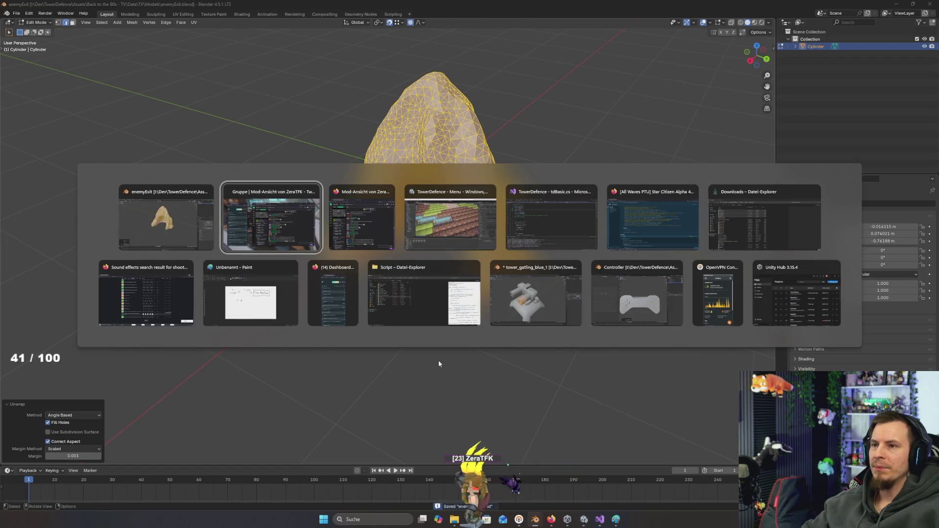
- In Unity, drag the enemyExit model into the Scene and nudge it to the path's end
{"action": "key", "text": "alt+Tab"}
{"action": "key", "text": "alt+Tab"}
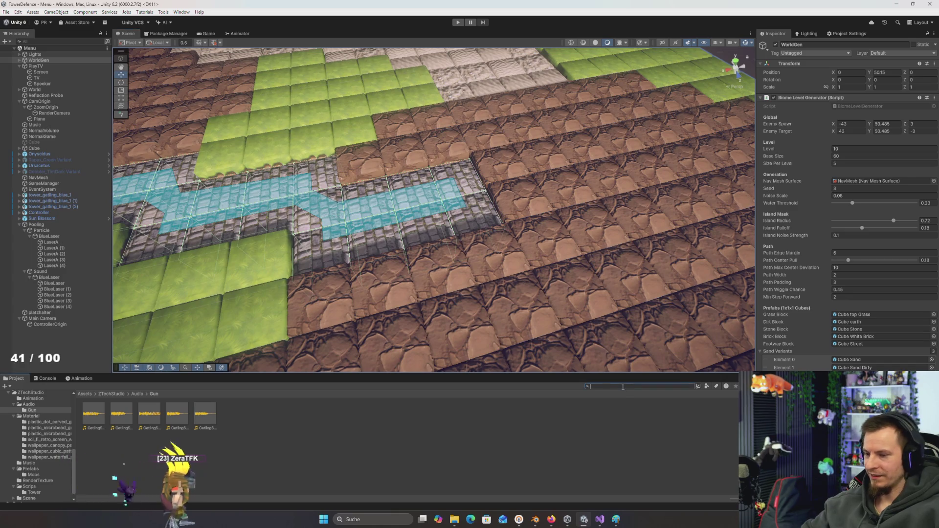
{"action": "type", "text": "enemye"}
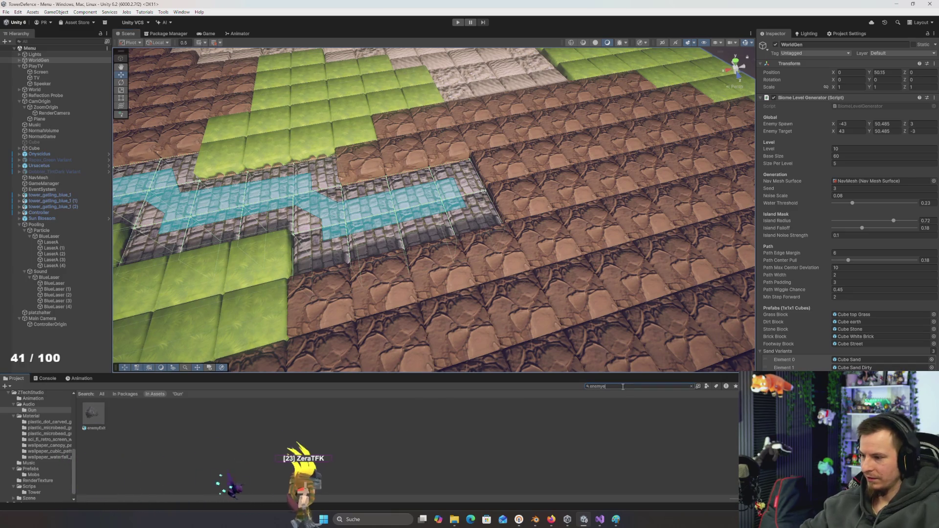
{"action": "mouse_move", "coordinate": [92, 413]}
{"action": "left_mouse_down"}
{"action": "mouse_move", "coordinate": [391, 188]}
{"action": "mouse_move", "coordinate": [439, 184]}
{"action": "mouse_move", "coordinate": [381, 230]}
{"action": "mouse_move", "coordinate": [306, 258]}
{"action": "mouse_move", "coordinate": [599, 198]}
{"action": "left_mouse_up"}
{"action": "key", "text": "e"}
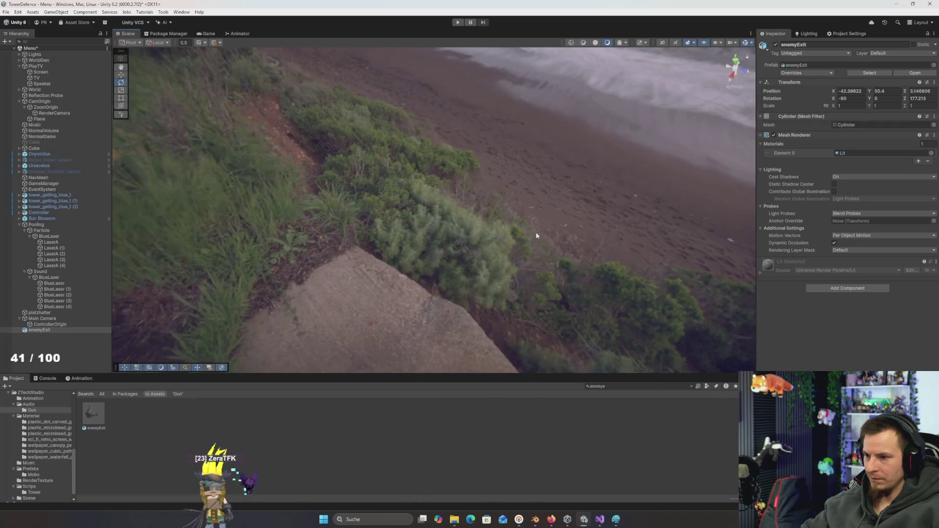
{"action": "key", "text": "f"}
{"action": "key", "text": "w"}
{"action": "mouse_move", "coordinate": [473, 274]}
{"action": "left_mouse_down"}
{"action": "mouse_move", "coordinate": [480, 277]}
{"action": "mouse_move", "coordinate": [460, 292]}
{"action": "mouse_move", "coordinate": [320, 300]}
{"action": "left_mouse_up"}
- Set the enemyExit rock's X and Z rotation values to 0
{"action": "key", "text": "e"}
{"action": "scroll", "coordinate": [320, 299], "scroll_direction": "down", "scroll_amount": 3}
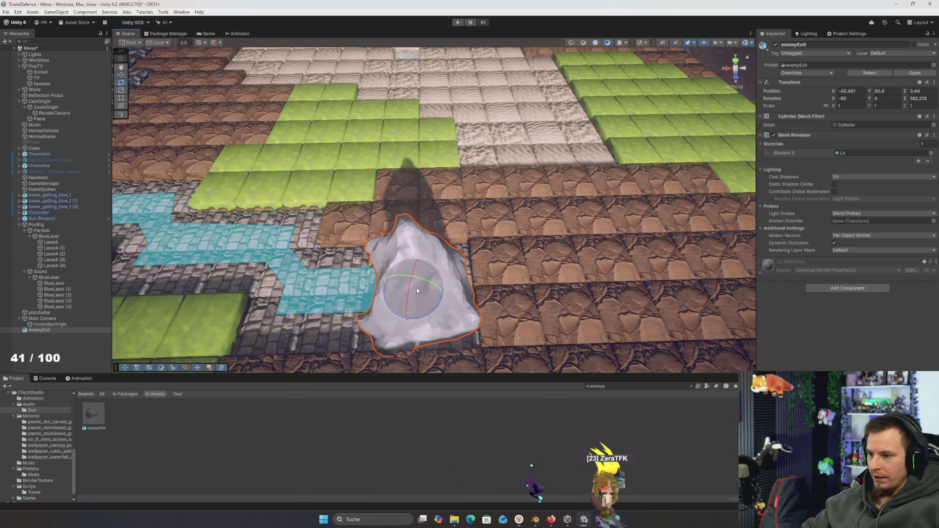
{"action": "left_click", "coordinate": [925, 99]}
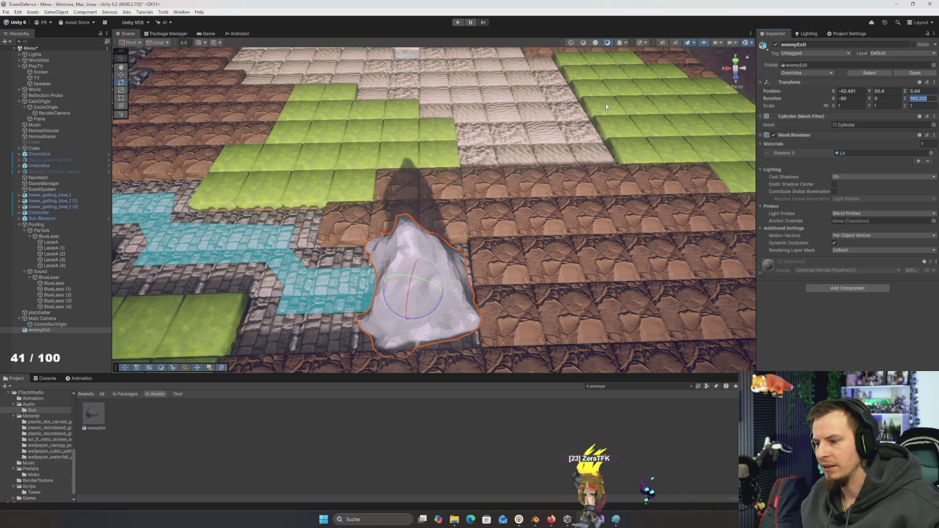
{"action": "mouse_move", "coordinate": [363, 186]}
{"action": "left_mouse_down"}
{"action": "mouse_move", "coordinate": [424, 222]}
{"action": "mouse_move", "coordinate": [430, 257]}
{"action": "mouse_move", "coordinate": [430, 108]}
{"action": "mouse_move", "coordinate": [448, 120]}
{"action": "left_mouse_up"}
{"action": "key", "text": "r"}
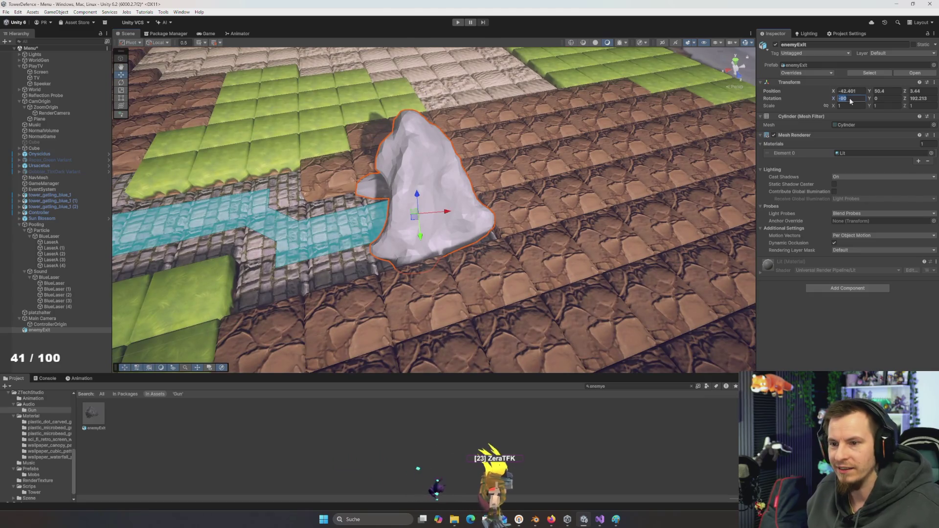
{"action": "left_click", "coordinate": [850, 98]}
{"action": "type", "text": "0"}
{"action": "key", "text": "Tab"}
{"action": "key", "text": "Tab"}
{"action": "type", "text": "0"}
{"action": "key", "text": "Return"}
{"action": "key", "text": "f"}
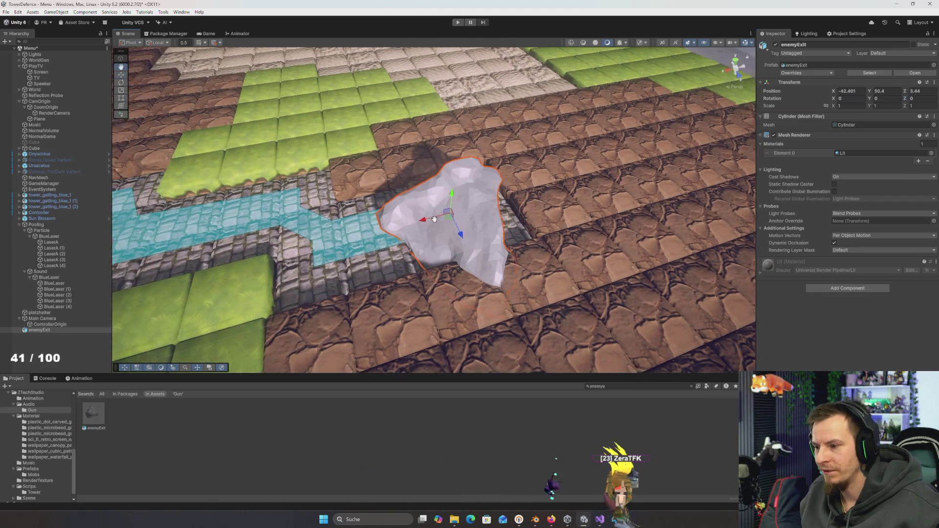
- Orbit around the placed rock, then return to the mesh in Blender's Edit Mode
{"action": "left_click_drag", "start_coordinate": [460, 227], "coordinate": [634, 162], "text": "alt"}
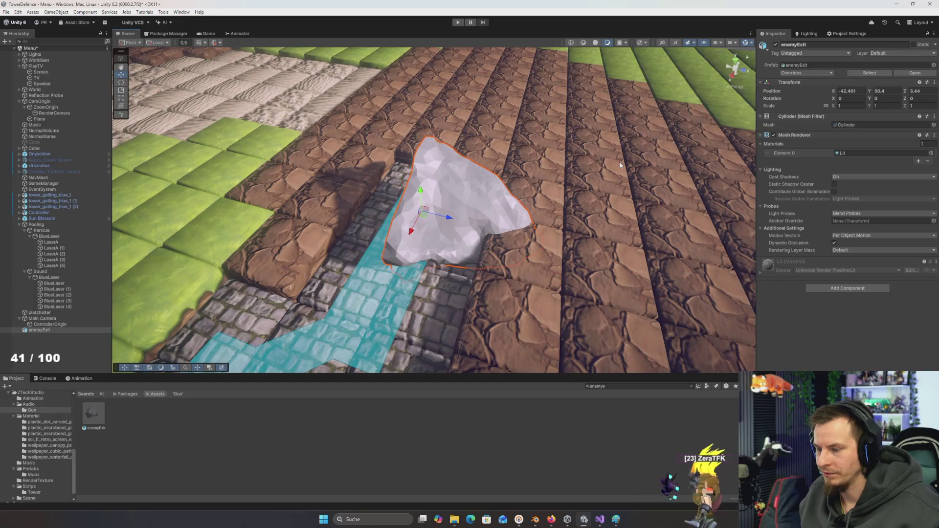
{"action": "key", "text": "alt+Tab"}
{"action": "key", "text": "Tab"}
{"action": "key", "text": "Tab"}
- Rotate the mesh 90° around Y, then try and undo other rock orientations in Unity
{"action": "type", "text": "ry"}
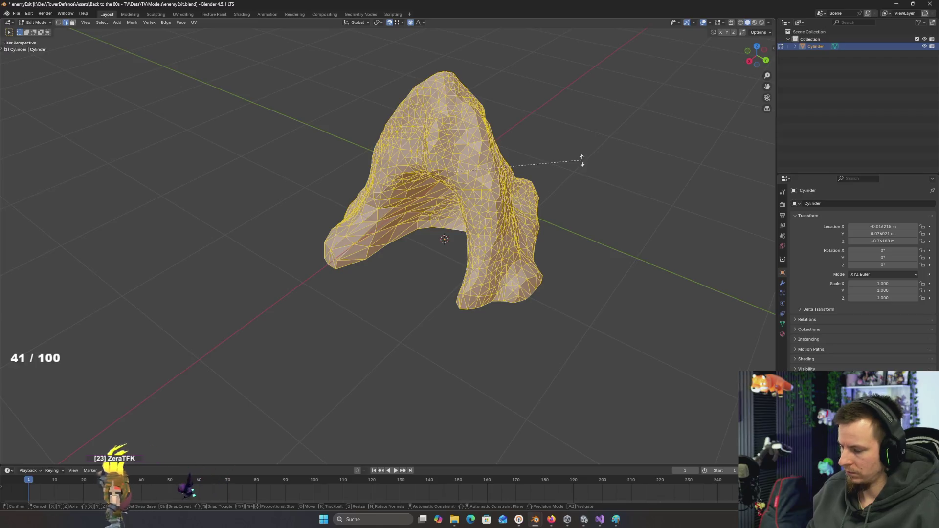
{"action": "type", "text": "90"}
{"action": "key", "text": "Return"}
{"action": "key", "text": "alt+Tab"}
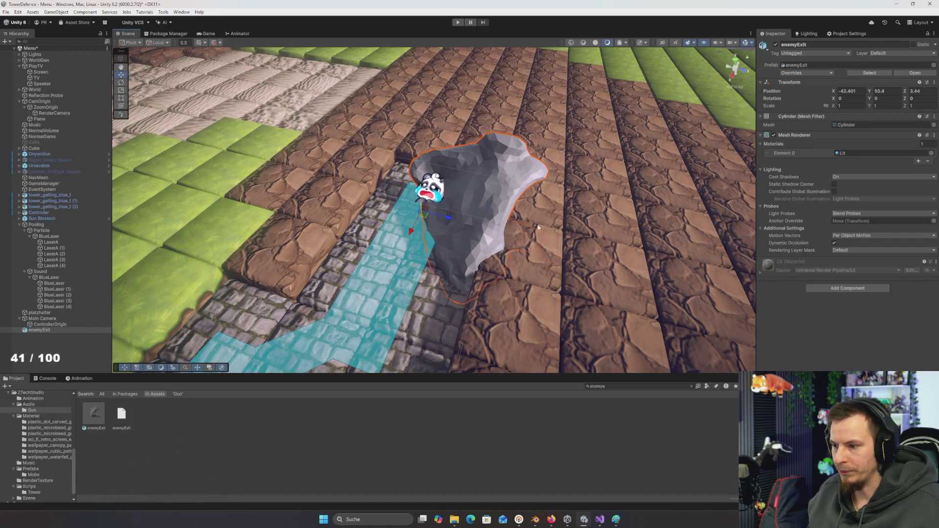
{"action": "mouse_move", "coordinate": [446, 228]}
{"action": "left_mouse_down"}
{"action": "mouse_move", "coordinate": [322, 249]}
{"action": "mouse_move", "coordinate": [395, 266]}
{"action": "left_mouse_up"}
{"action": "key", "text": "ctrl+z"}
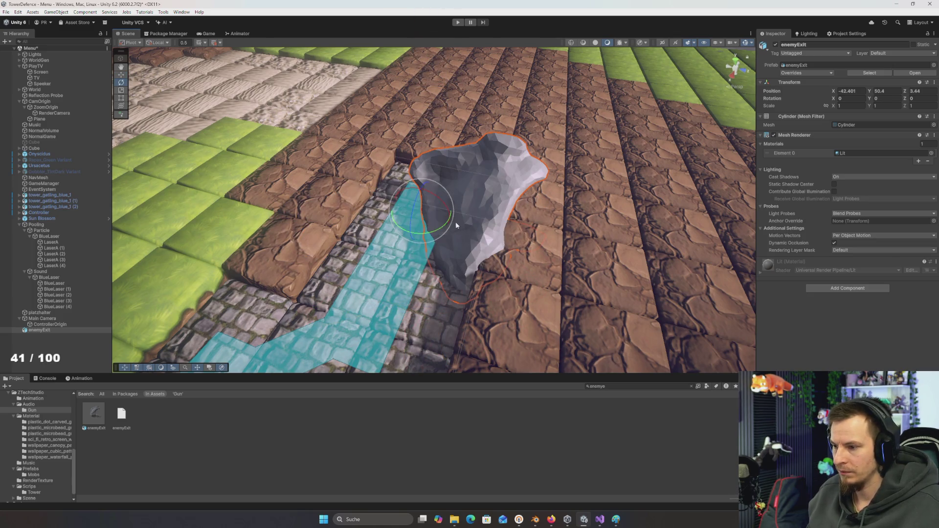
{"action": "mouse_move", "coordinate": [450, 202]}
{"action": "left_mouse_down"}
{"action": "mouse_move", "coordinate": [473, 230]}
{"action": "mouse_move", "coordinate": [430, 210]}
{"action": "left_mouse_up"}
{"action": "key", "text": "ctrl+z"}
{"action": "key", "text": "alt+Tab"}
- Test another mesh rotation in Unity, undo it, and return to Edit Mode
{"action": "key", "text": "r"}
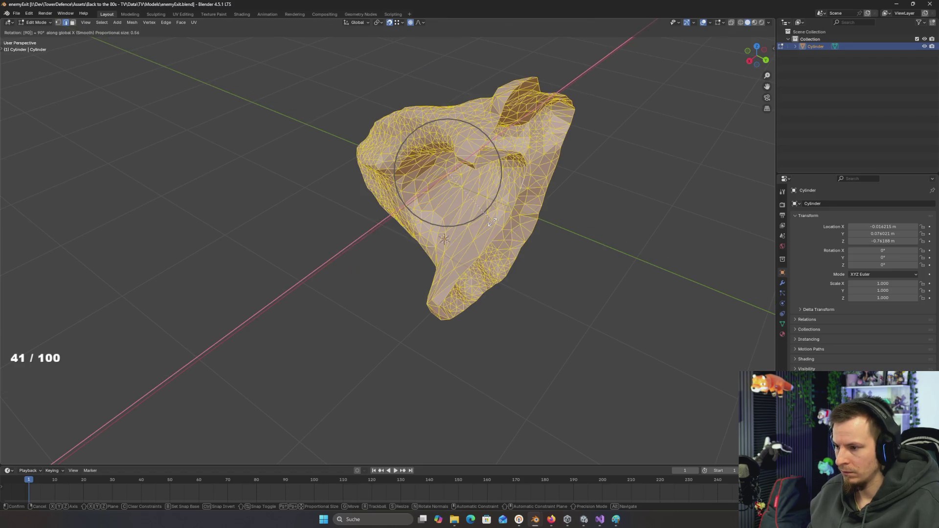
{"action": "key", "text": "Return"}
{"action": "key", "text": "alt+Tab"}
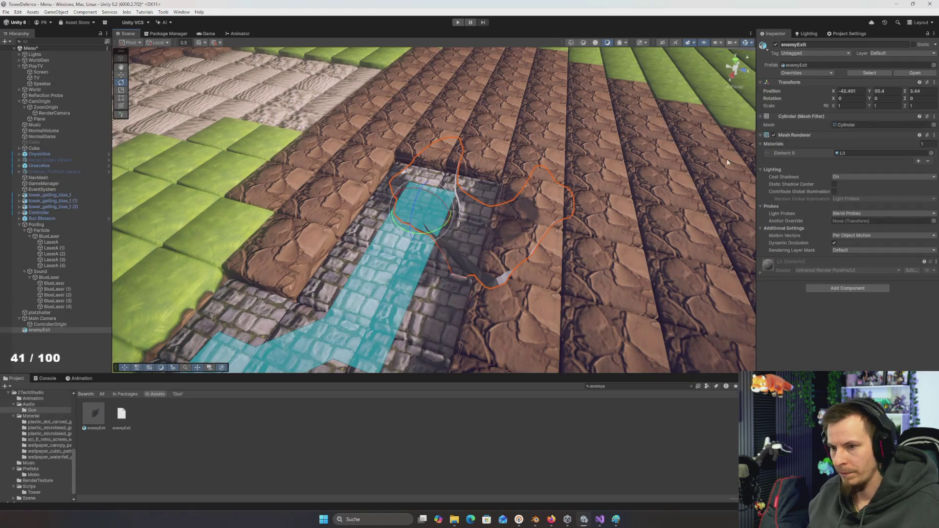
{"action": "key", "text": "alt+Tab"}
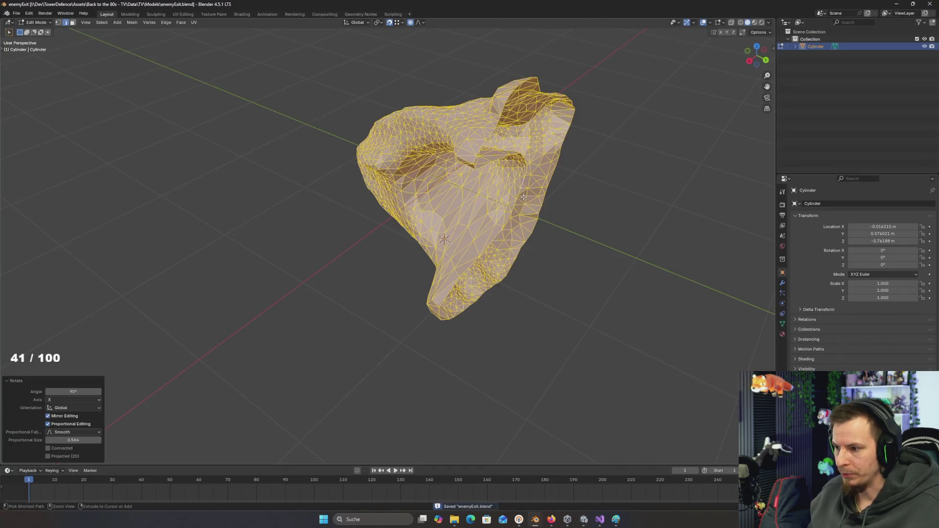
{"action": "key", "text": "ctrl+z"}
{"action": "key", "text": "ctrl+Tab"}
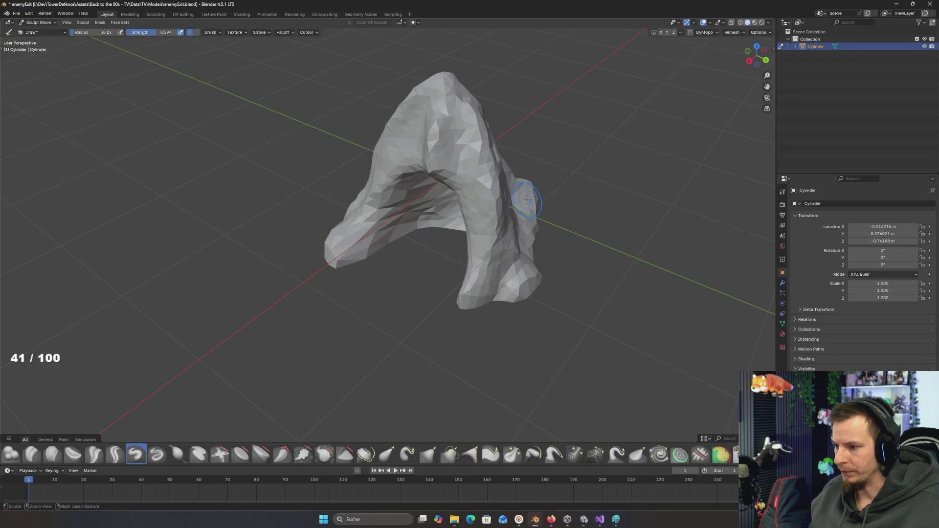
{"action": "key", "text": "Tab"}
{"action": "key", "text": "Tab"}
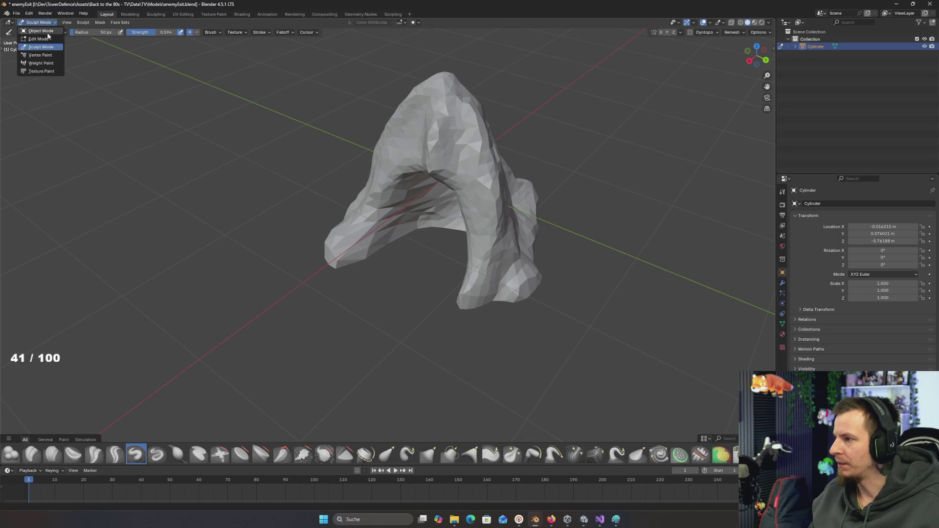
- In Object Mode, apply the rotation transform and re-save enemyExit.blend
{"action": "left_click", "coordinate": [47, 32]}
{"action": "key", "text": "ctrl+a"}
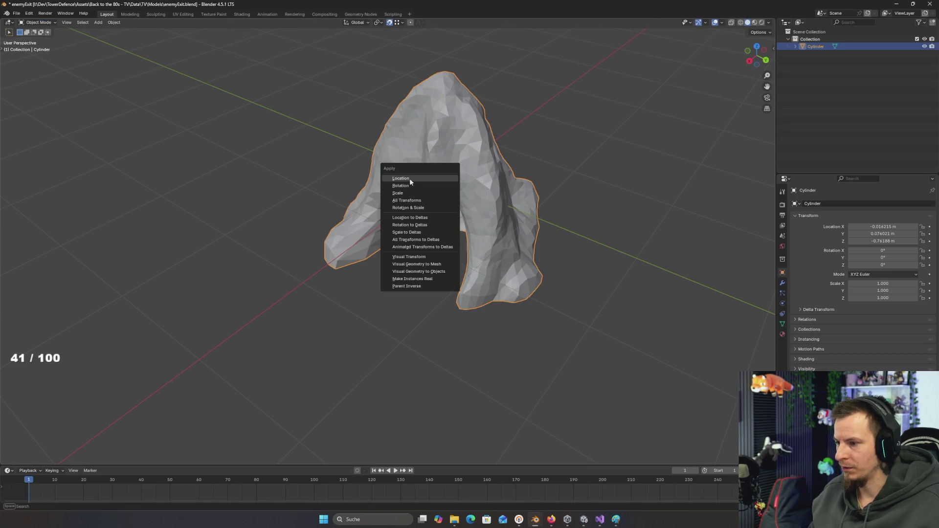
{"action": "left_click", "coordinate": [405, 192]}
{"action": "key", "text": "ctrl+s"}
{"action": "key", "text": "ctrl+a"}
{"action": "left_click", "coordinate": [393, 182]}
{"action": "key", "text": "alt+Tab"}
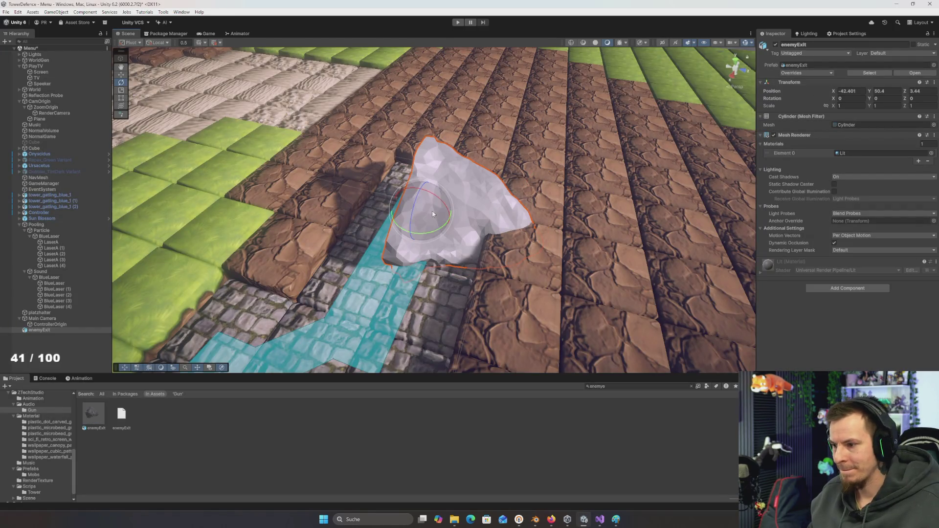
- Rotate enemyExit to X -90 and Z 180 so the arch stands upright facing the path
{"action": "mouse_move", "coordinate": [439, 210]}
{"action": "left_mouse_down"}
{"action": "mouse_move", "coordinate": [527, 211]}
{"action": "mouse_move", "coordinate": [495, 212]}
{"action": "left_mouse_up"}
{"action": "left_click_drag", "start_coordinate": [436, 189], "coordinate": [359, 230]}
{"action": "mouse_move", "coordinate": [462, 230]}
{"action": "left_mouse_down"}
{"action": "mouse_move", "coordinate": [289, 229]}
{"action": "mouse_move", "coordinate": [352, 256]}
{"action": "mouse_move", "coordinate": [342, 247]}
{"action": "left_mouse_up"}
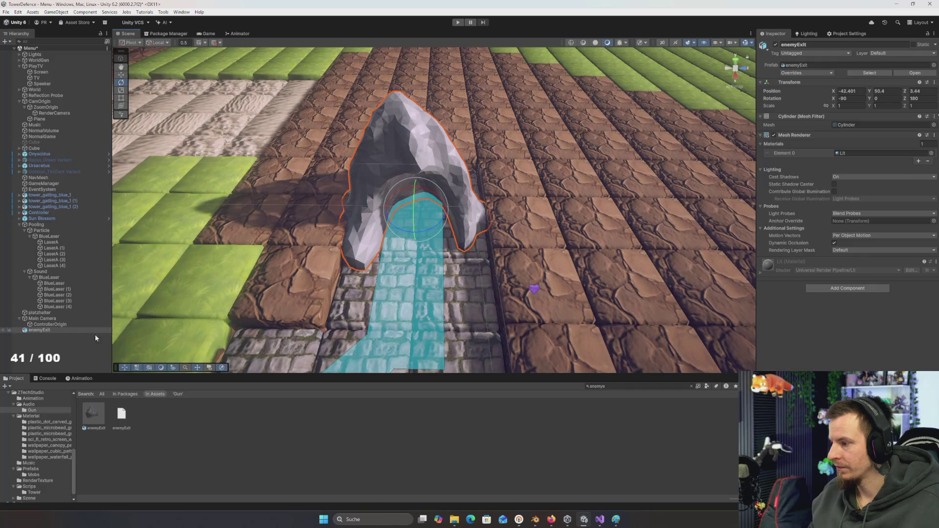
- Create an empty named Origin and parent enemyExit under it
{"action": "right_click", "coordinate": [45, 332]}
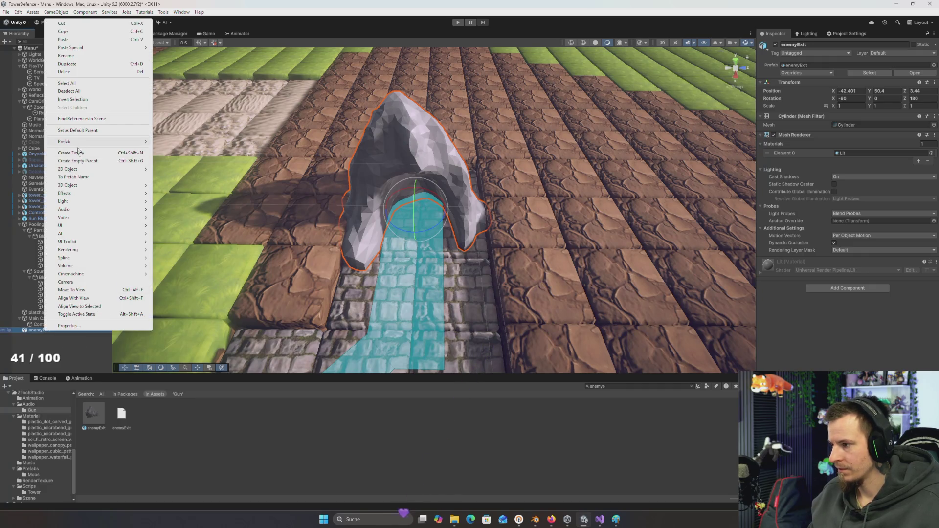
{"action": "left_click", "coordinate": [74, 152]}
{"action": "type", "text": "in"}
{"action": "key", "text": "Return"}
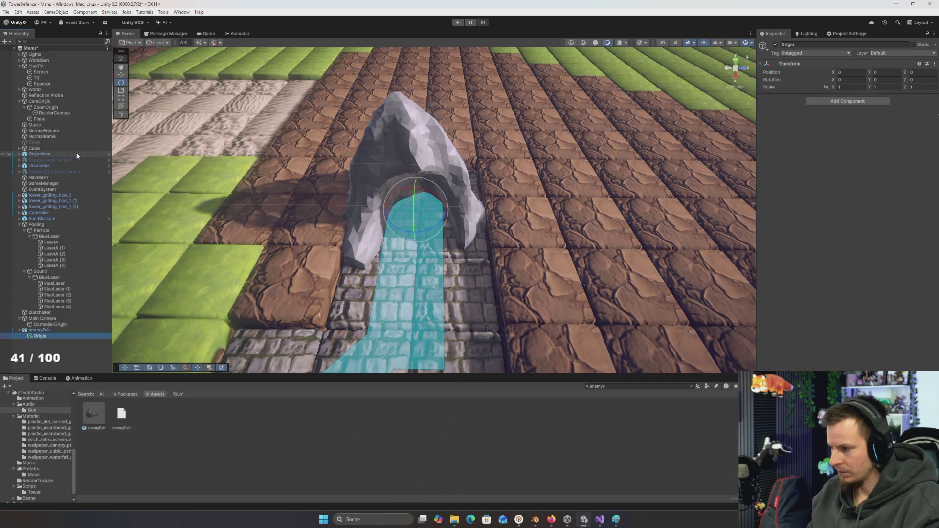
{"action": "left_click", "coordinate": [44, 336]}
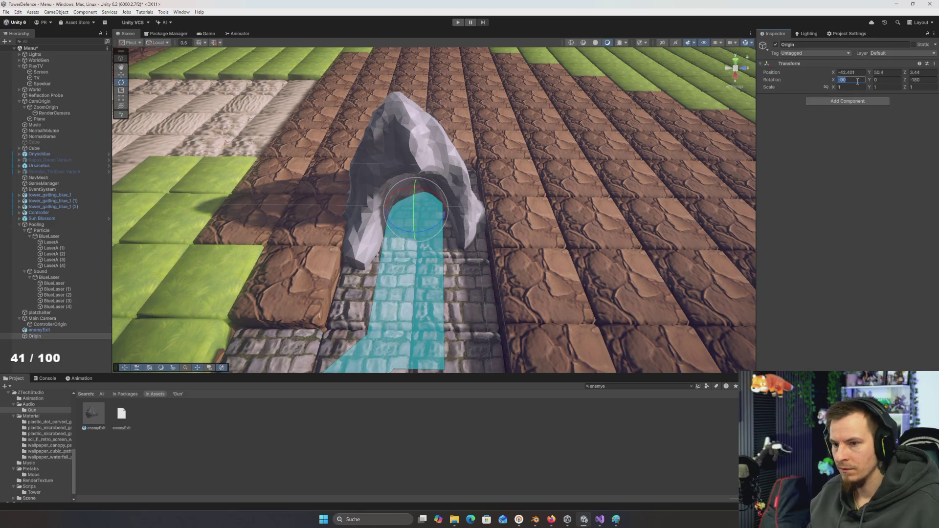
{"action": "left_click_drag", "start_coordinate": [613, 224], "coordinate": [594, 228]}
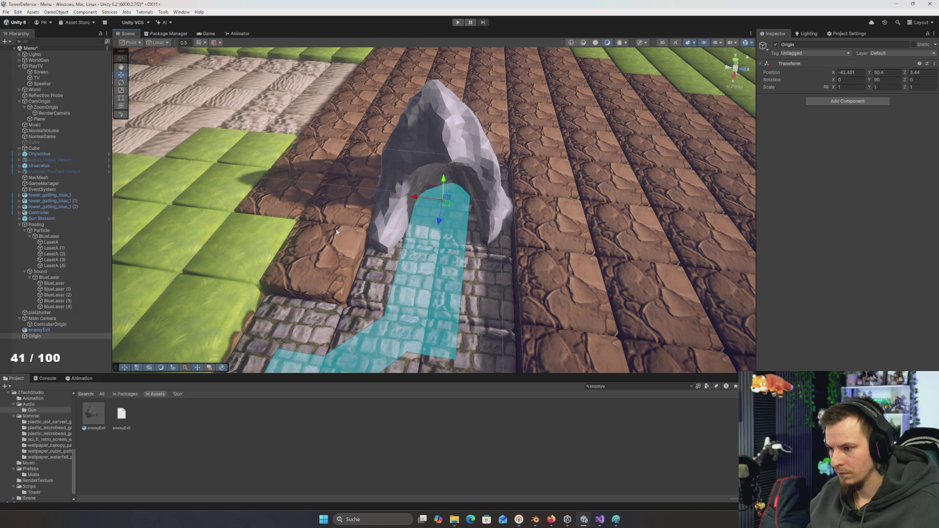
{"action": "left_click_drag", "start_coordinate": [47, 330], "coordinate": [42, 339]}
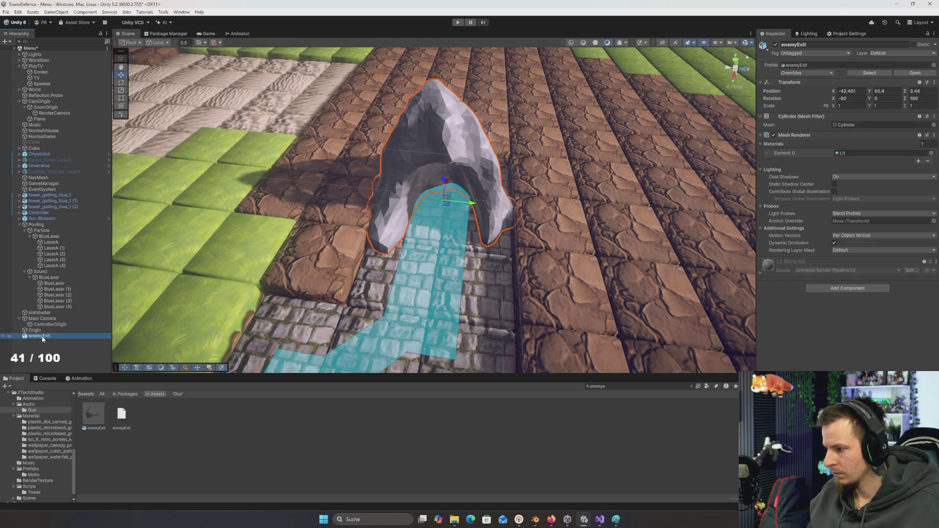
{"action": "left_click", "coordinate": [35, 330]}
- Position Origin at X -43, Z 3.5 so the arch caps the walkway's end
{"action": "mouse_move", "coordinate": [591, 232]}
{"action": "left_mouse_down"}
{"action": "mouse_move", "coordinate": [302, 294]}
{"action": "mouse_move", "coordinate": [515, 251]}
{"action": "left_mouse_up"}
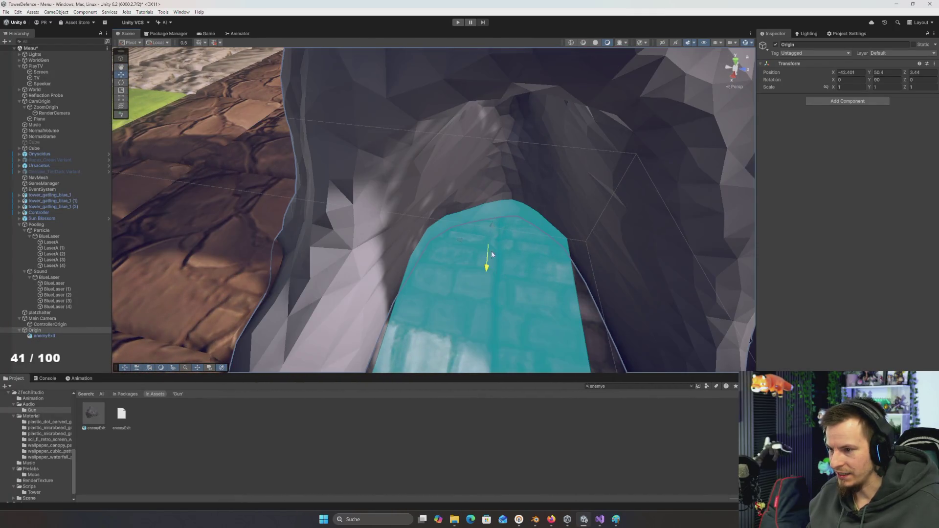
{"action": "mouse_move", "coordinate": [459, 241]}
{"action": "left_mouse_down"}
{"action": "mouse_move", "coordinate": [472, 256]}
{"action": "mouse_move", "coordinate": [469, 243]}
{"action": "left_mouse_up"}
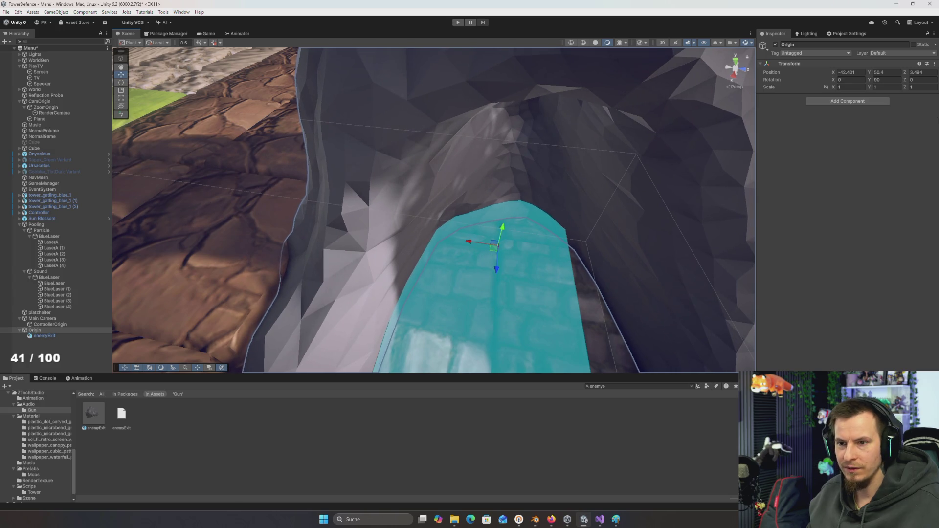
{"action": "type", "text": "3.5"}
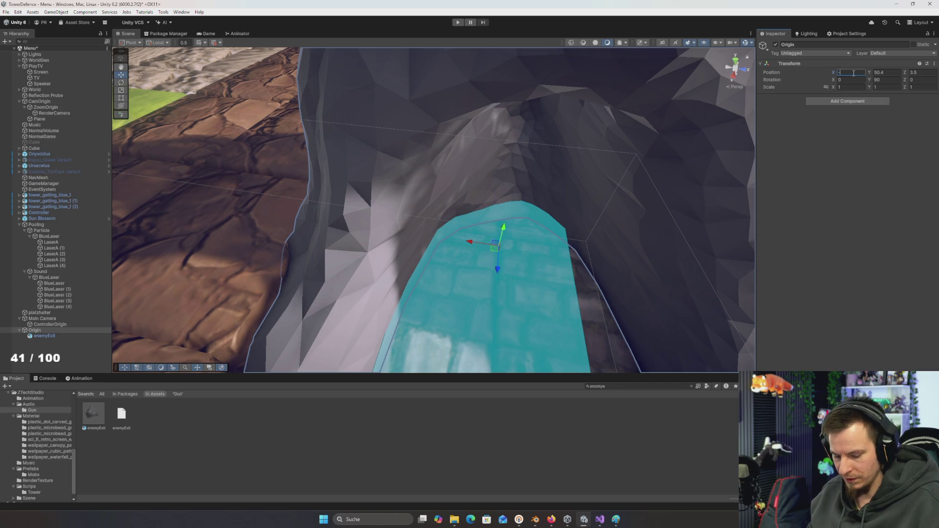
{"action": "type", "text": "42"}
{"action": "key", "text": "BackSpace"}
{"action": "type", "text": "3"}
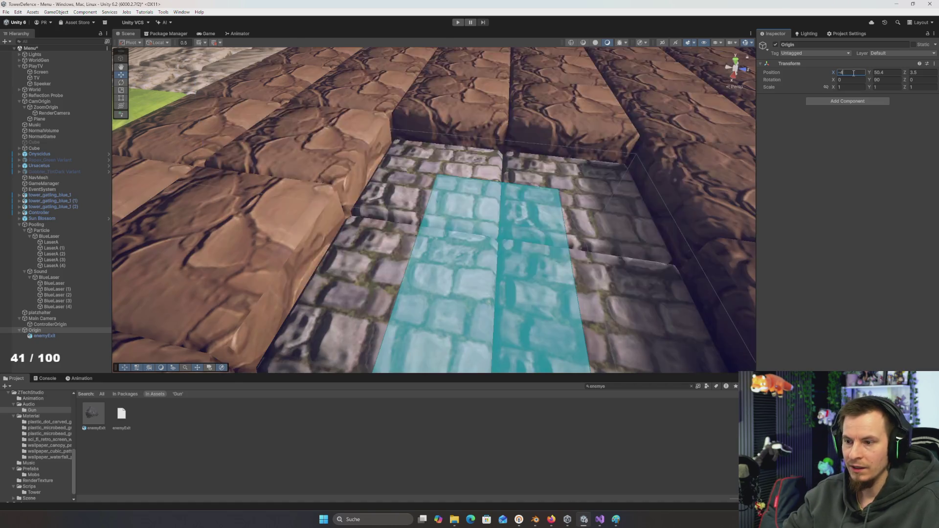
{"action": "scroll", "coordinate": [605, 168], "scroll_direction": "down", "scroll_amount": 3}
{"action": "mouse_move", "coordinate": [605, 167]}
{"action": "left_mouse_down"}
{"action": "mouse_move", "coordinate": [460, 186]}
{"action": "mouse_move", "coordinate": [511, 185]}
{"action": "mouse_move", "coordinate": [513, 161]}
{"action": "mouse_move", "coordinate": [561, 193]}
{"action": "mouse_move", "coordinate": [480, 199]}
{"action": "left_mouse_up"}
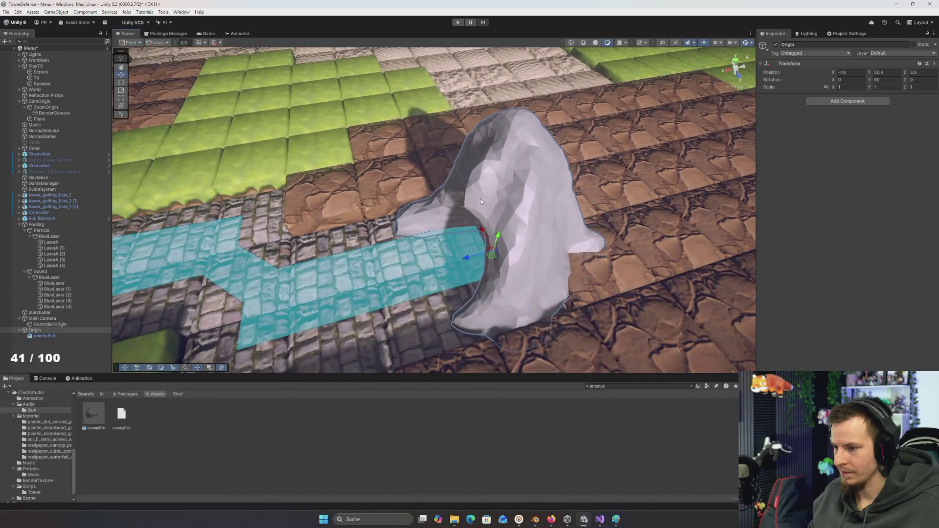
{"action": "key", "text": "alt+Tab"}
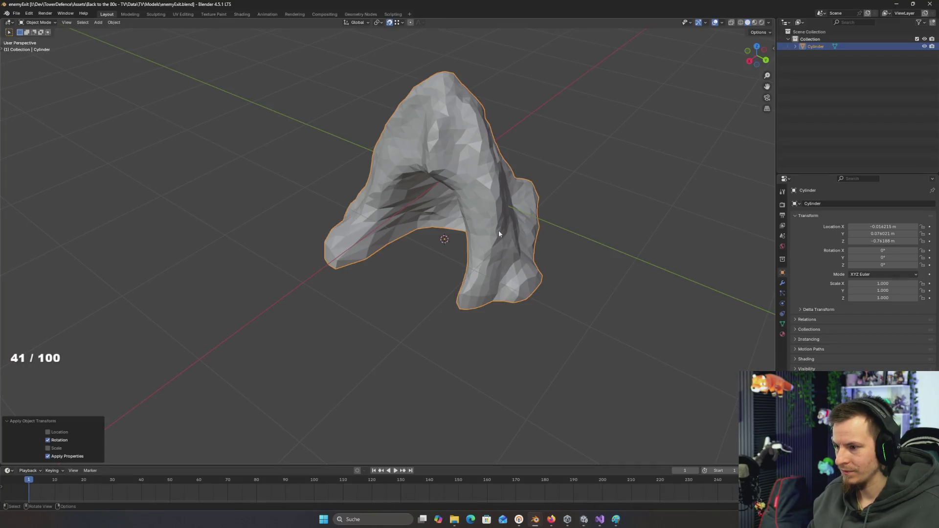
- Apply Shade Smooth to the rock through the F3 command search
{"action": "key", "text": "F3"}
{"action": "type", "text": "smo"}
{"action": "key", "text": "BackSpace"}
{"action": "key", "text": "BackSpace"}
{"action": "type", "text": "hade"}
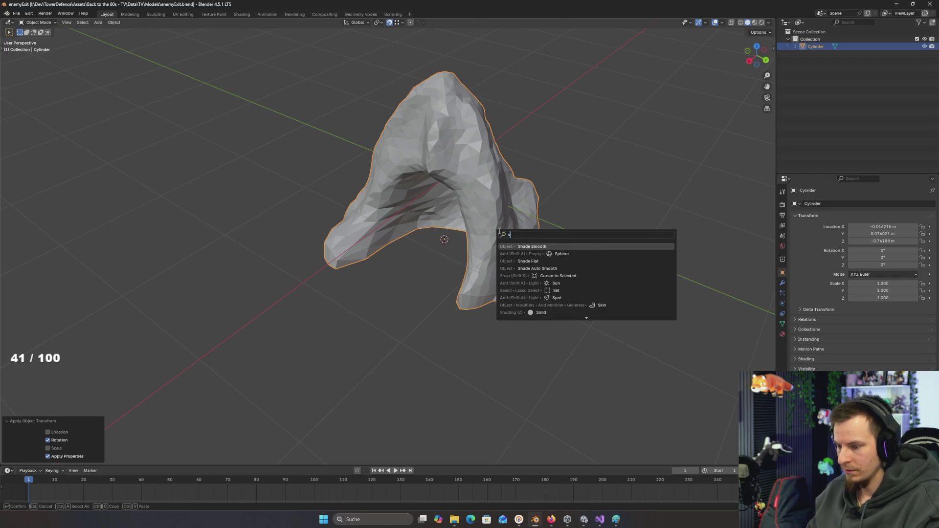
{"action": "key", "text": "Down"}
{"action": "key", "text": "Return"}
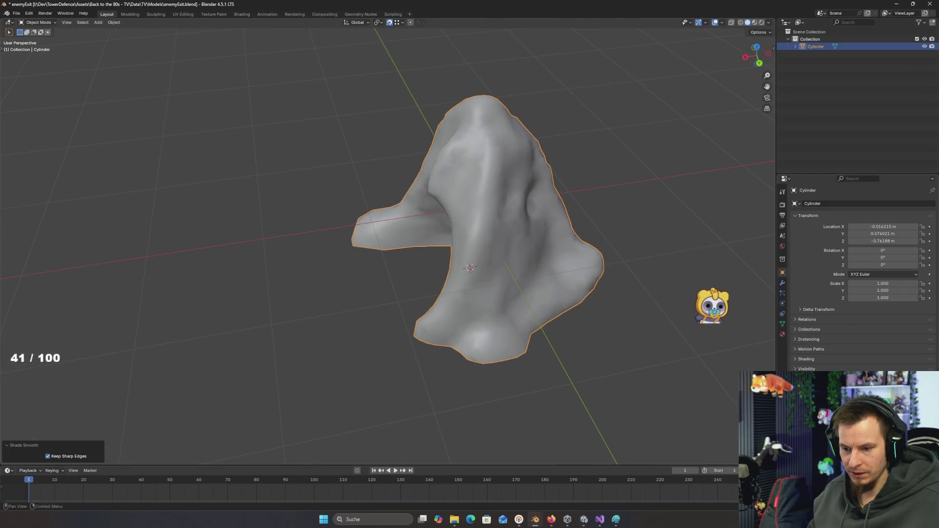
- Add a Smooth by Angle modifier and set its angle to 40°
{"action": "left_click", "coordinate": [783, 283]}
{"action": "left_click", "coordinate": [863, 204]}
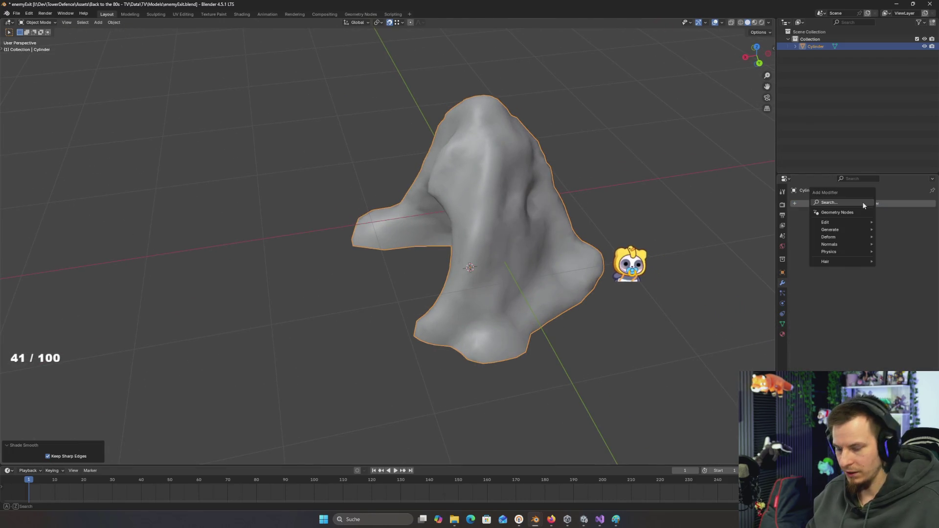
{"action": "left_click", "coordinate": [821, 241]}
{"action": "left_click", "coordinate": [891, 226]}
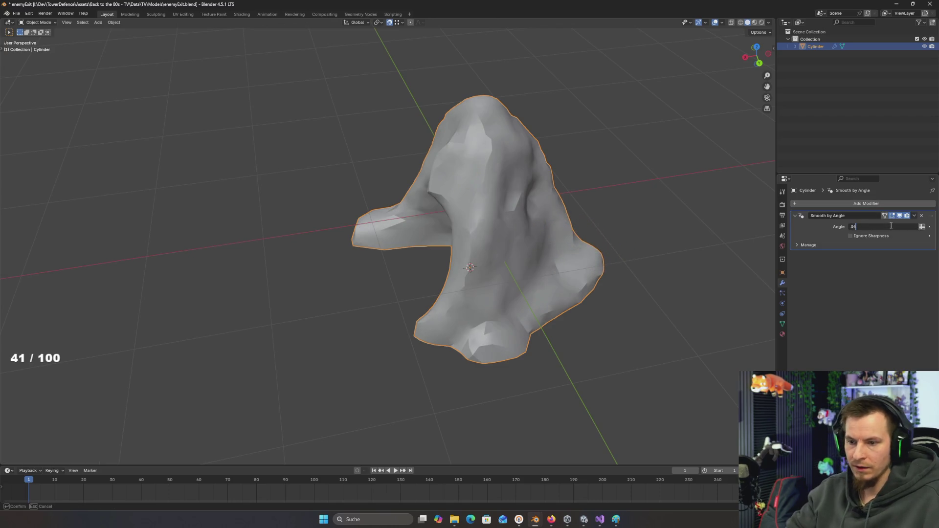
{"action": "key", "text": "Return"}
{"action": "mouse_move", "coordinate": [675, 171]}
{"action": "left_mouse_down"}
{"action": "mouse_move", "coordinate": [644, 179]}
{"action": "mouse_move", "coordinate": [574, 164]}
{"action": "mouse_move", "coordinate": [570, 205]}
{"action": "mouse_move", "coordinate": [662, 174]}
{"action": "mouse_move", "coordinate": [649, 176]}
{"action": "mouse_move", "coordinate": [651, 227]}
{"action": "mouse_move", "coordinate": [638, 242]}
{"action": "mouse_move", "coordinate": [652, 270]}
{"action": "mouse_move", "coordinate": [782, 285]}
{"action": "mouse_move", "coordinate": [490, 255]}
{"action": "mouse_move", "coordinate": [674, 251]}
{"action": "mouse_move", "coordinate": [637, 249]}
{"action": "mouse_move", "coordinate": [494, 295]}
{"action": "mouse_move", "coordinate": [621, 264]}
{"action": "mouse_move", "coordinate": [637, 383]}
{"action": "left_mouse_up"}
{"action": "left_click", "coordinate": [886, 226]}
{"action": "type", "text": "40"}
{"action": "key", "text": "Return"}
{"action": "key", "text": "alt+Tab"}
- Try the Cube Sand Dirty prefab's Sand 3 material on the cave-exit rock mesh
{"action": "type", "text": "irt"}
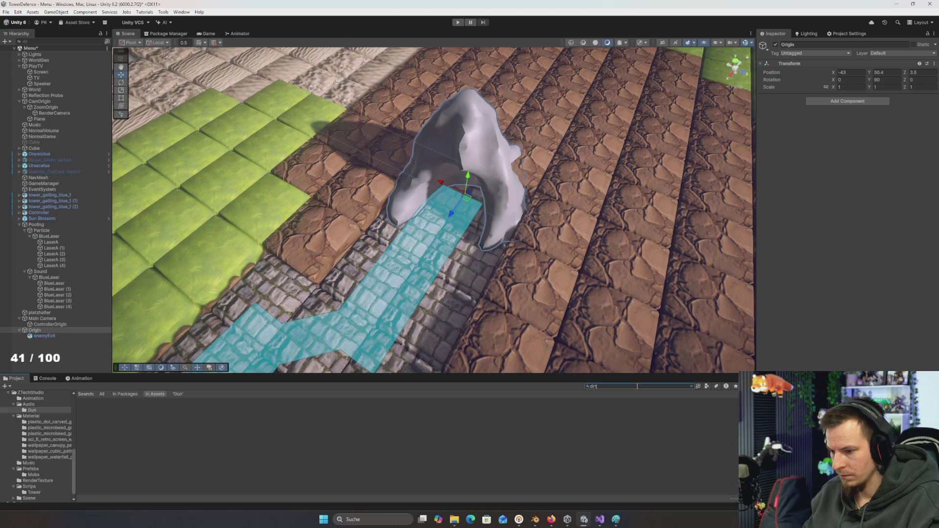
{"action": "mouse_move", "coordinate": [146, 416]}
{"action": "left_mouse_down"}
{"action": "mouse_move", "coordinate": [523, 110]}
{"action": "mouse_move", "coordinate": [473, 161]}
{"action": "left_mouse_up"}
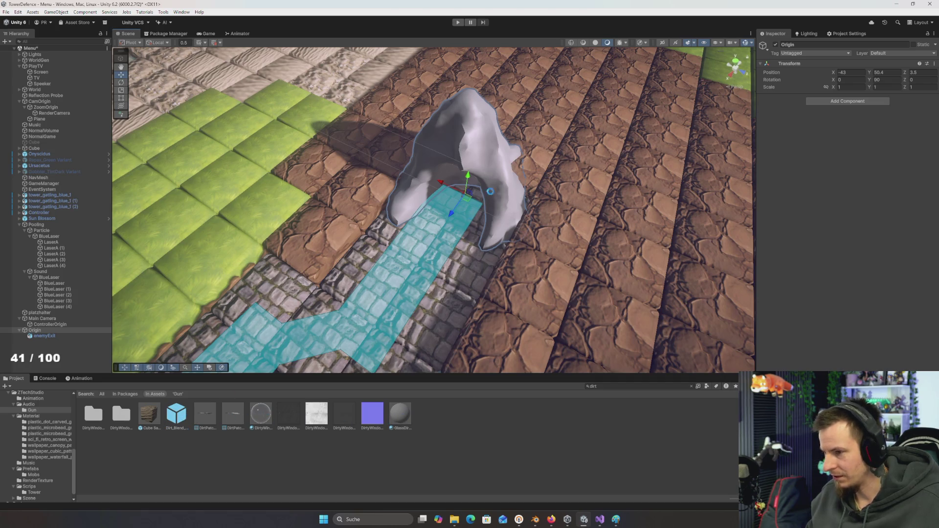
{"action": "left_click_drag", "start_coordinate": [471, 153], "coordinate": [523, 184]}
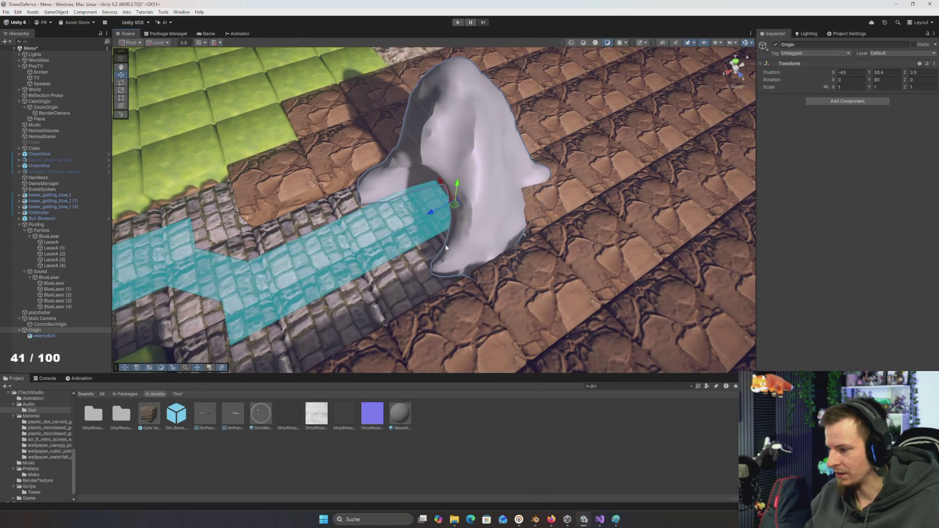
{"action": "left_click", "coordinate": [149, 419]}
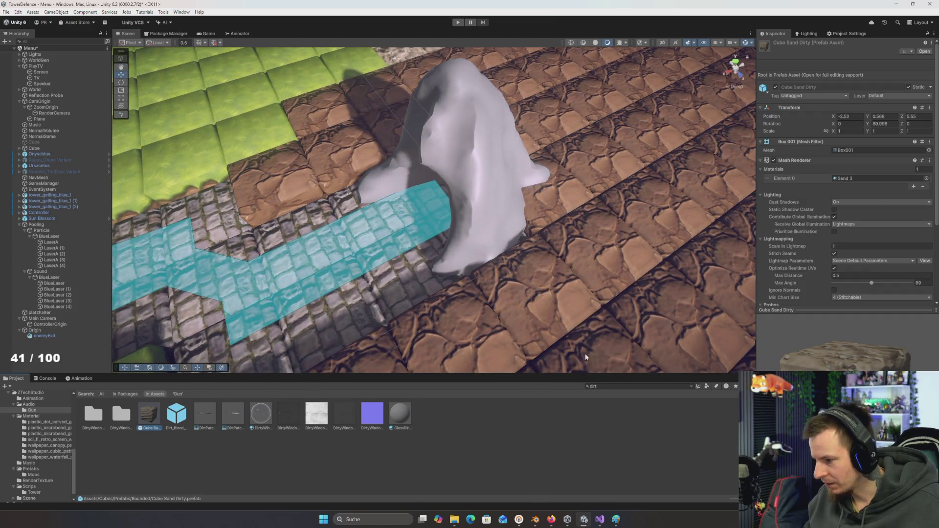
{"action": "left_click", "coordinate": [854, 179]}
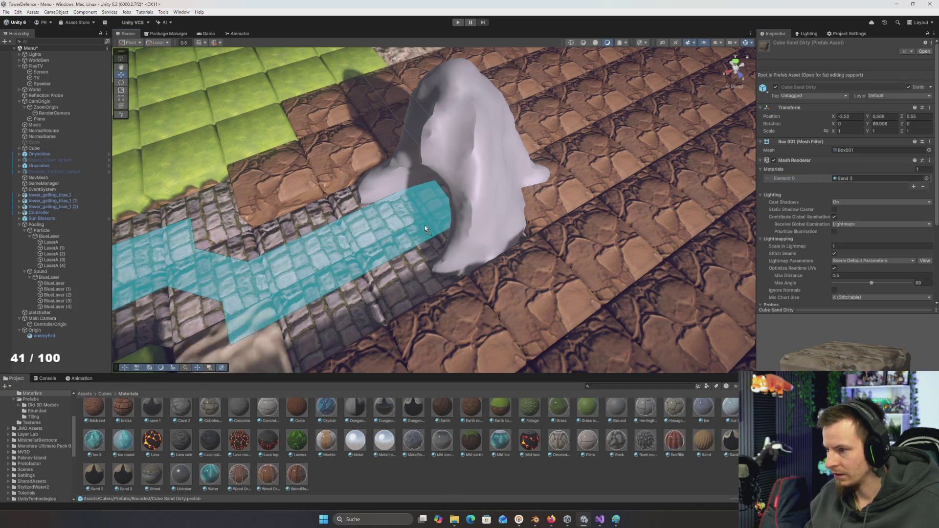
{"action": "mouse_move", "coordinate": [477, 135]}
{"action": "left_mouse_down"}
{"action": "mouse_move", "coordinate": [575, 182]}
{"action": "mouse_move", "coordinate": [568, 197]}
{"action": "mouse_move", "coordinate": [611, 244]}
{"action": "left_mouse_up"}
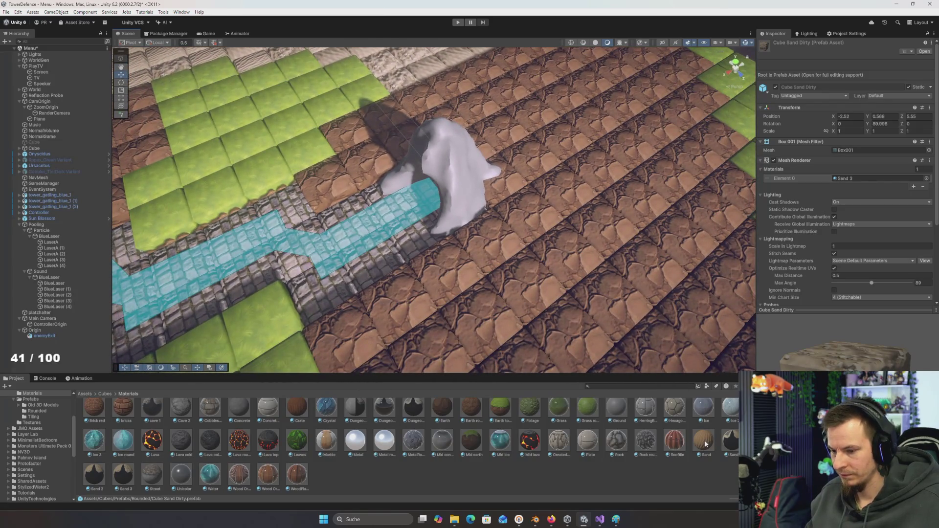
{"action": "mouse_move", "coordinate": [596, 328]}
{"action": "left_mouse_down"}
{"action": "mouse_move", "coordinate": [441, 157]}
{"action": "mouse_move", "coordinate": [533, 216]}
{"action": "mouse_move", "coordinate": [609, 302]}
{"action": "mouse_move", "coordinate": [506, 184]}
{"action": "left_mouse_up"}
- Try the brown earth material, then settle on Rock round grey stone and inspect the arch
{"action": "scroll", "coordinate": [533, 215], "scroll_direction": "up", "scroll_amount": 3}
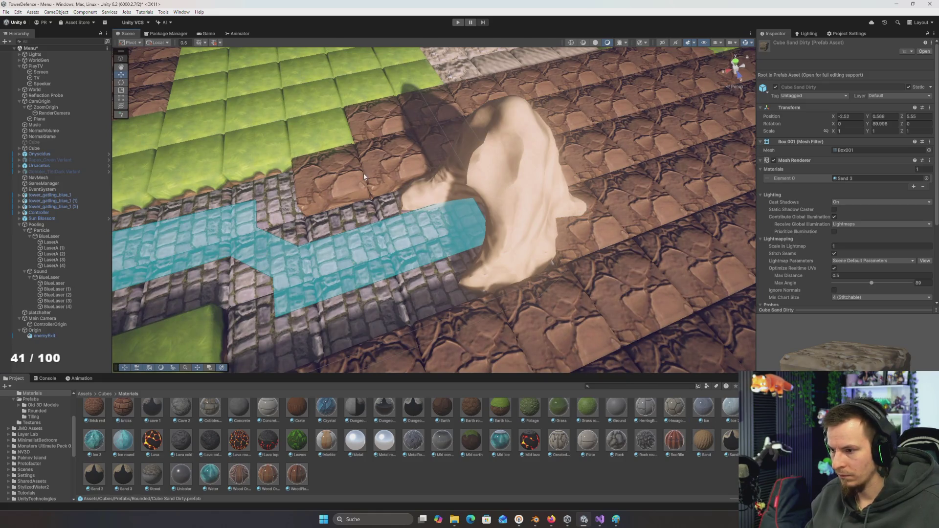
{"action": "scroll", "coordinate": [355, 444], "scroll_direction": "up", "scroll_amount": 1}
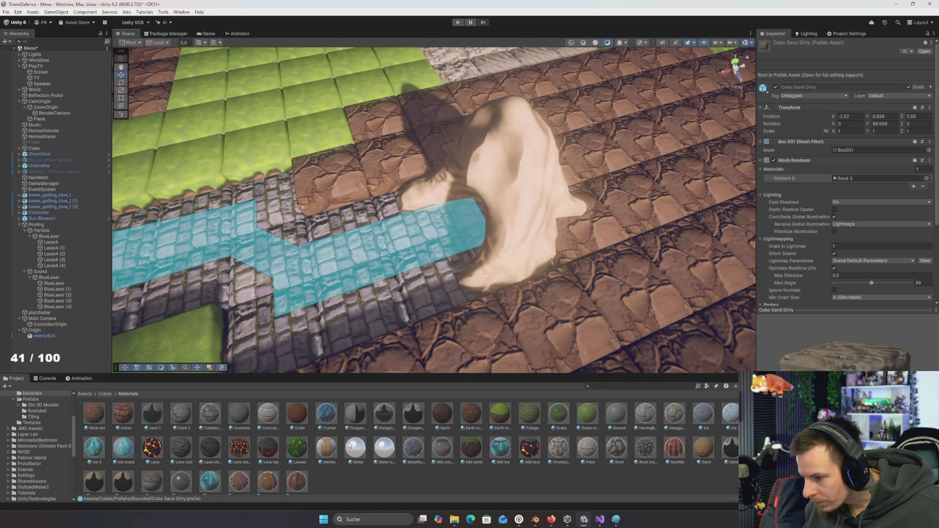
{"action": "left_click_drag", "start_coordinate": [469, 414], "coordinate": [507, 209]}
{"action": "mouse_move", "coordinate": [457, 232]}
{"action": "left_mouse_down"}
{"action": "mouse_move", "coordinate": [511, 236]}
{"action": "mouse_move", "coordinate": [541, 218]}
{"action": "mouse_move", "coordinate": [477, 221]}
{"action": "left_mouse_up"}
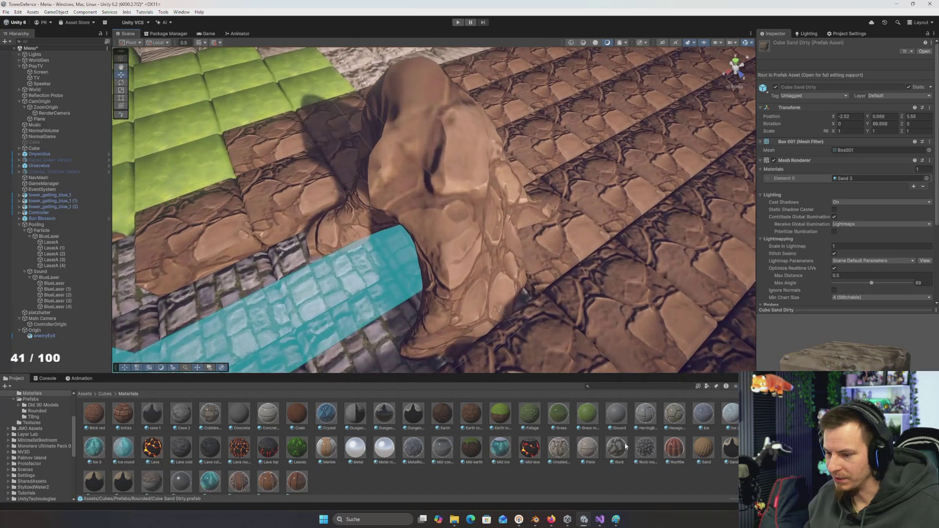
{"action": "left_click_drag", "start_coordinate": [648, 452], "coordinate": [434, 194]}
{"action": "mouse_move", "coordinate": [472, 223]}
{"action": "left_mouse_down"}
{"action": "mouse_move", "coordinate": [344, 223]}
{"action": "mouse_move", "coordinate": [411, 234]}
{"action": "mouse_move", "coordinate": [461, 212]}
{"action": "mouse_move", "coordinate": [533, 211]}
{"action": "left_mouse_up"}
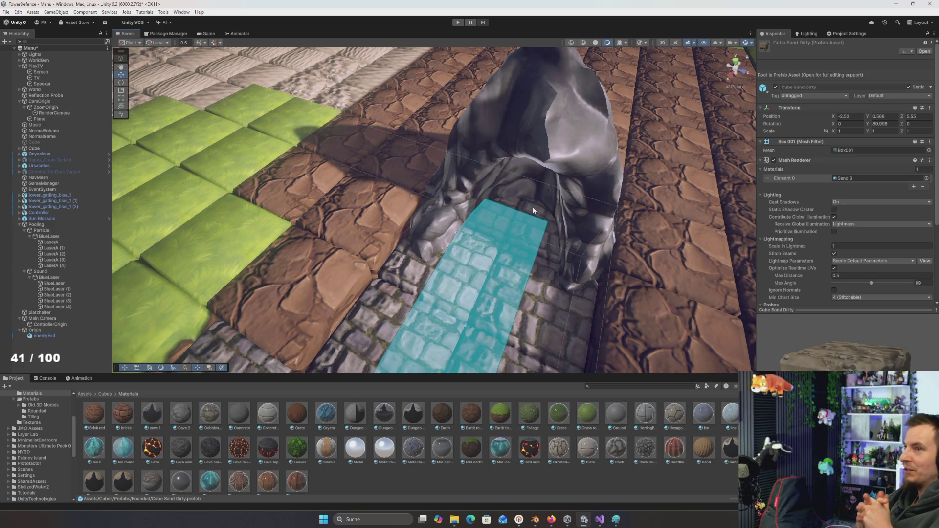
{"action": "mouse_move", "coordinate": [561, 210]}
{"action": "left_mouse_down"}
{"action": "mouse_move", "coordinate": [523, 246]}
{"action": "mouse_move", "coordinate": [539, 258]}
{"action": "mouse_move", "coordinate": [556, 224]}
{"action": "mouse_move", "coordinate": [538, 230]}
{"action": "left_mouse_up"}
- Add a plane named er under the enemyExit object
{"action": "right_click", "coordinate": [45, 335]}
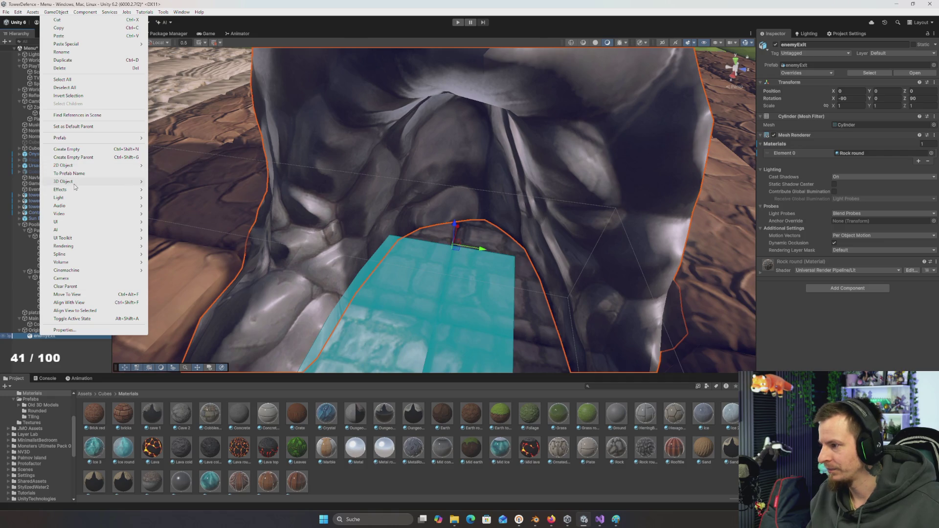
{"action": "mouse_move", "coordinate": [76, 187]}
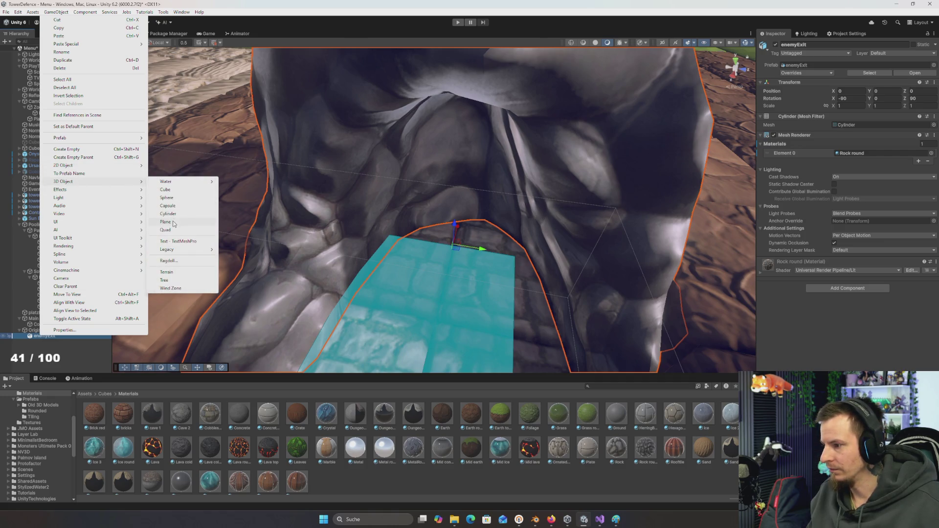
{"action": "left_click", "coordinate": [174, 223]}
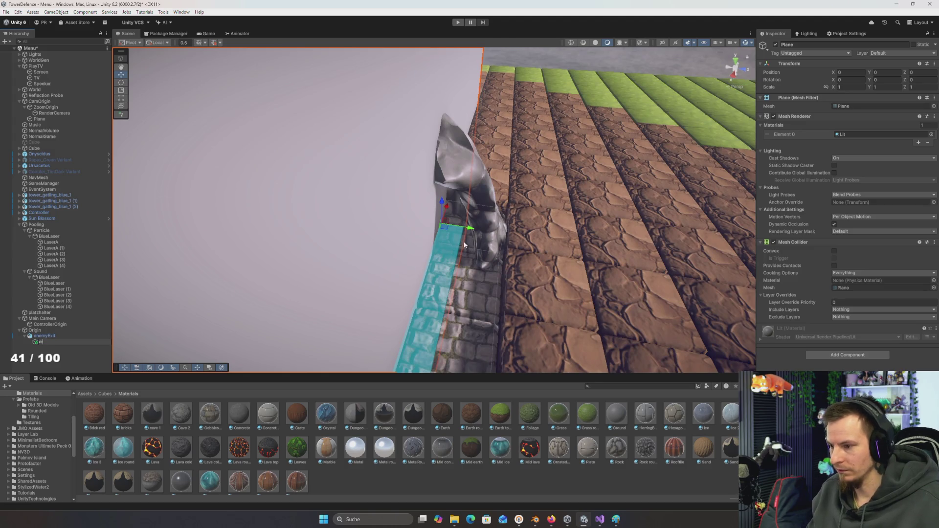
{"action": "type", "text": "r"}
{"action": "key", "text": "Return"}
{"action": "key", "text": "e"}
- Stand the er plane upright at 90 degrees, shrink it, and fit it inside the arch
{"action": "left_click_drag", "start_coordinate": [466, 242], "coordinate": [448, 229]}
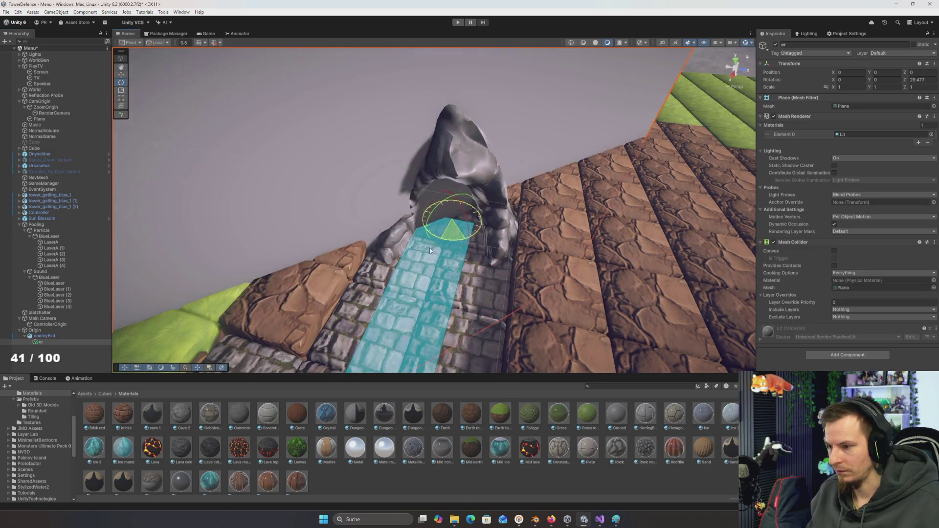
{"action": "key", "text": "w"}
{"action": "key", "text": "r"}
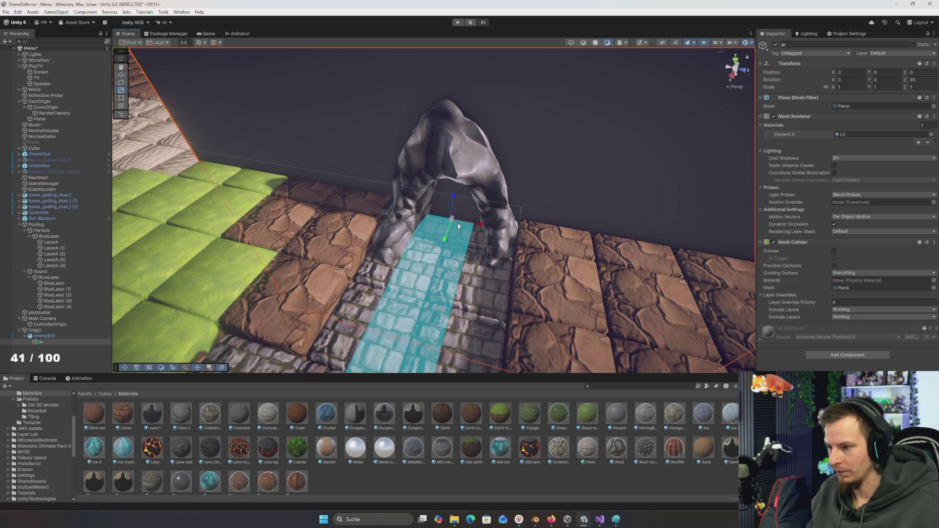
{"action": "mouse_move", "coordinate": [450, 221]}
{"action": "left_mouse_down"}
{"action": "mouse_move", "coordinate": [425, 227]}
{"action": "mouse_move", "coordinate": [474, 231]}
{"action": "mouse_move", "coordinate": [496, 217]}
{"action": "left_mouse_up"}
{"action": "scroll", "coordinate": [497, 216], "scroll_direction": "up", "scroll_amount": 10}
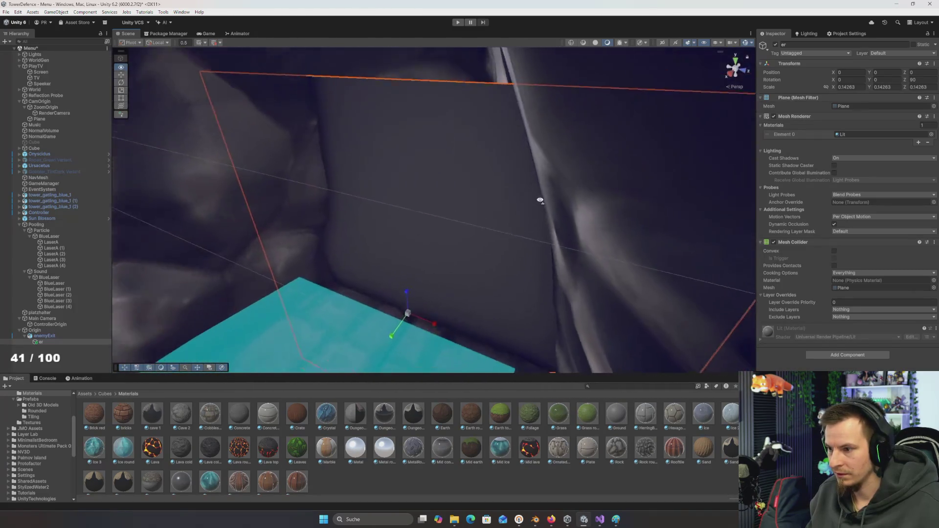
{"action": "scroll", "coordinate": [530, 215], "scroll_direction": "down", "scroll_amount": 3}
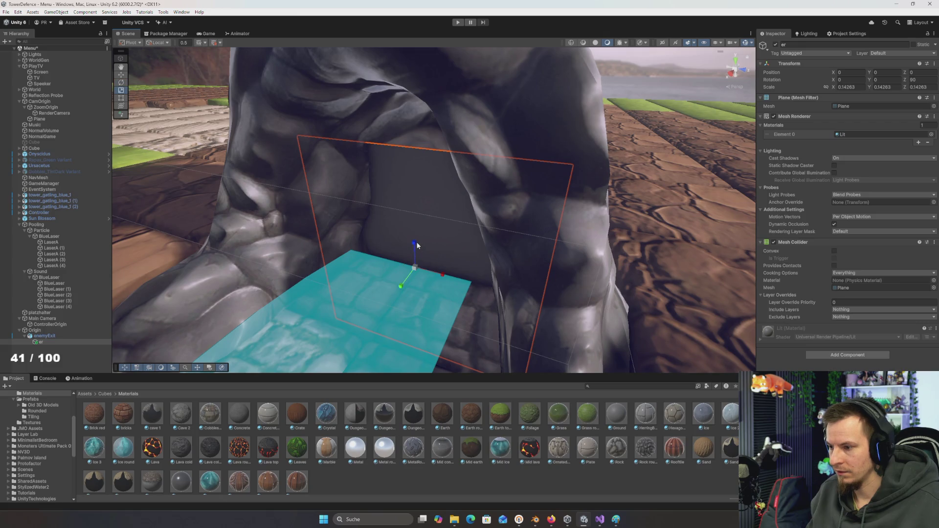
{"action": "mouse_move", "coordinate": [418, 218]}
{"action": "left_mouse_down"}
{"action": "mouse_move", "coordinate": [428, 198]}
{"action": "mouse_move", "coordinate": [426, 211]}
{"action": "mouse_move", "coordinate": [489, 205]}
{"action": "mouse_move", "coordinate": [518, 215]}
{"action": "mouse_move", "coordinate": [439, 246]}
{"action": "mouse_move", "coordinate": [593, 237]}
{"action": "mouse_move", "coordinate": [426, 239]}
{"action": "mouse_move", "coordinate": [499, 193]}
{"action": "mouse_move", "coordinate": [523, 185]}
{"action": "mouse_move", "coordinate": [489, 235]}
{"action": "mouse_move", "coordinate": [499, 236]}
{"action": "mouse_move", "coordinate": [485, 236]}
{"action": "mouse_move", "coordinate": [499, 241]}
{"action": "mouse_move", "coordinate": [430, 256]}
{"action": "mouse_move", "coordinate": [411, 272]}
{"action": "mouse_move", "coordinate": [424, 268]}
{"action": "mouse_move", "coordinate": [382, 352]}
{"action": "left_mouse_up"}
- Preview the Lava cold round material and a darker material on the plane inside the arch
{"action": "left_click_drag", "start_coordinate": [275, 421], "coordinate": [514, 264]}
{"action": "mouse_move", "coordinate": [549, 203]}
{"action": "left_mouse_down"}
{"action": "mouse_move", "coordinate": [541, 207]}
{"action": "mouse_move", "coordinate": [554, 224]}
{"action": "mouse_move", "coordinate": [583, 201]}
{"action": "mouse_move", "coordinate": [587, 178]}
{"action": "left_mouse_up"}
{"action": "scroll", "coordinate": [586, 178], "scroll_direction": "down", "scroll_amount": 5}
{"action": "mouse_move", "coordinate": [217, 439]}
{"action": "left_mouse_down"}
{"action": "mouse_move", "coordinate": [408, 149]}
{"action": "mouse_move", "coordinate": [375, 166]}
{"action": "mouse_move", "coordinate": [448, 229]}
{"action": "mouse_move", "coordinate": [567, 189]}
{"action": "left_mouse_up"}
{"action": "scroll", "coordinate": [593, 178], "scroll_direction": "up", "scroll_amount": 3}
{"action": "scroll", "coordinate": [489, 220], "scroll_direction": "down", "scroll_amount": 4}
{"action": "scroll", "coordinate": [440, 255], "scroll_direction": "up", "scroll_amount": 4}
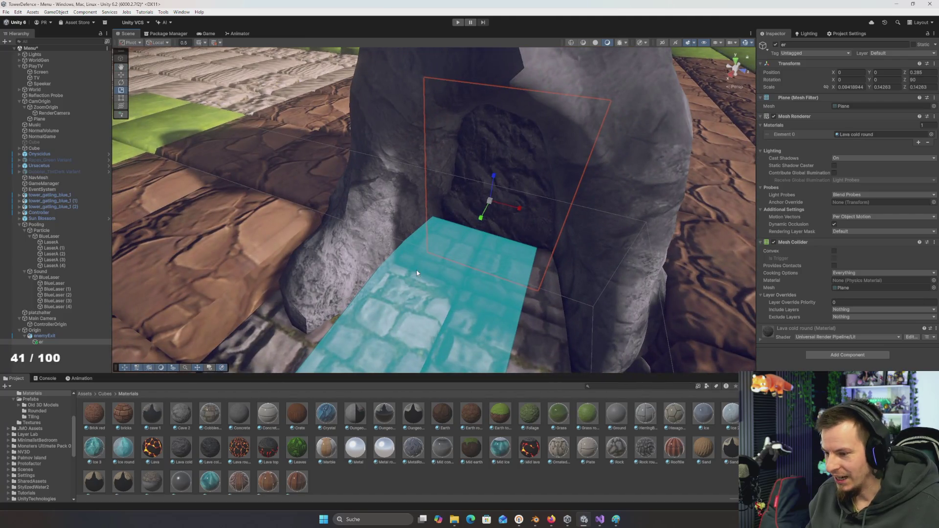
{"action": "scroll", "coordinate": [431, 264], "scroll_direction": "down", "scroll_amount": 2}
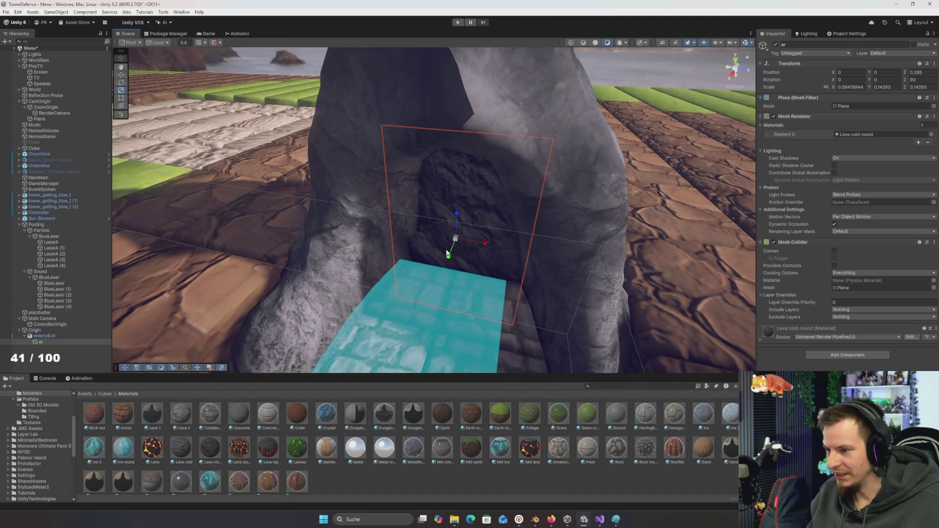
{"action": "scroll", "coordinate": [205, 483], "scroll_direction": "down", "scroll_amount": 1}
- Search the project assets for a 'black' material
{"action": "left_click", "coordinate": [666, 386]}
{"action": "type", "text": "black"}
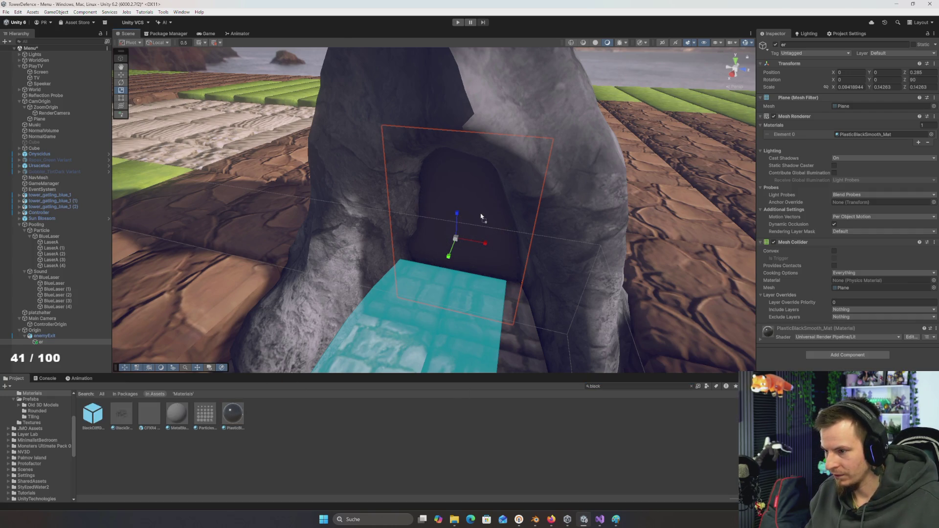
{"action": "scroll", "coordinate": [491, 300], "scroll_direction": "down", "scroll_amount": 5}
{"action": "scroll", "coordinate": [491, 300], "scroll_direction": "up", "scroll_amount": 5}
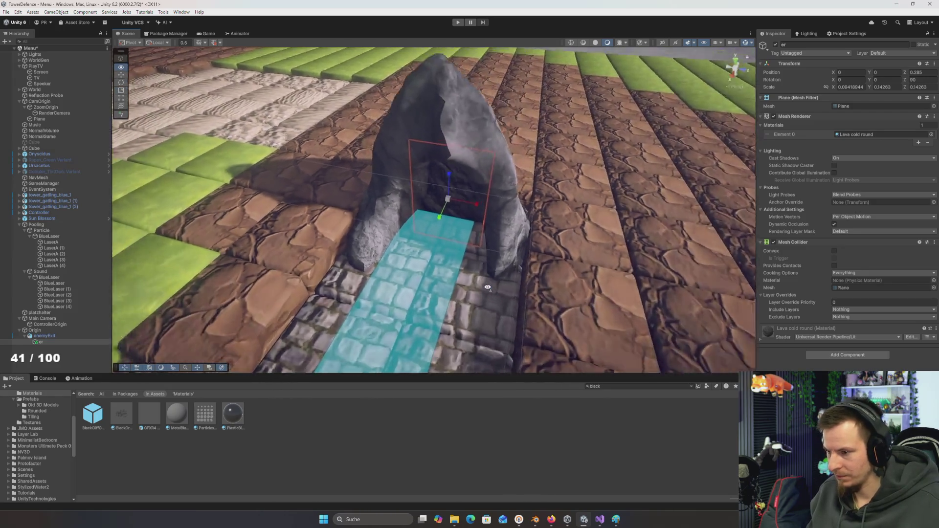
{"action": "scroll", "coordinate": [23, 421], "scroll_direction": "up", "scroll_amount": 3}
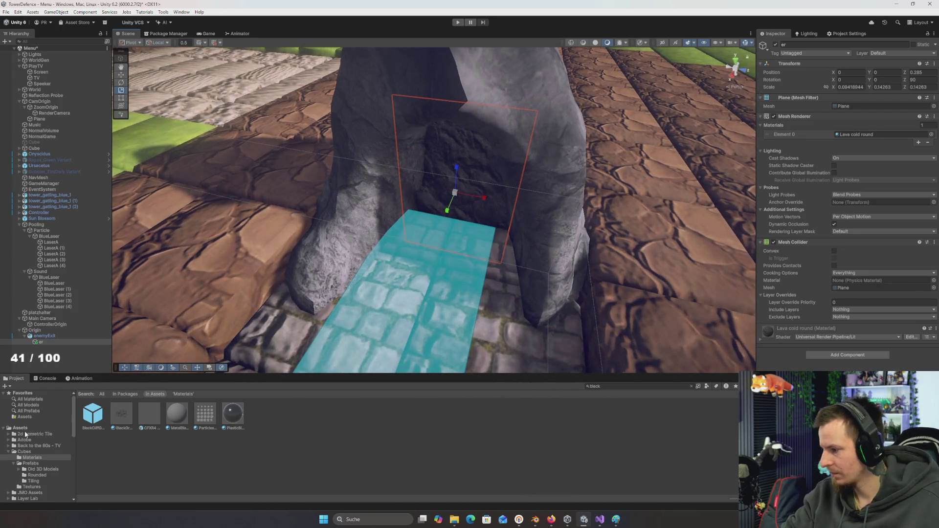
- Create a new material named Black in the Material folder
{"action": "left_click", "coordinate": [24, 452]}
{"action": "scroll", "coordinate": [29, 459], "scroll_direction": "down", "scroll_amount": 5}
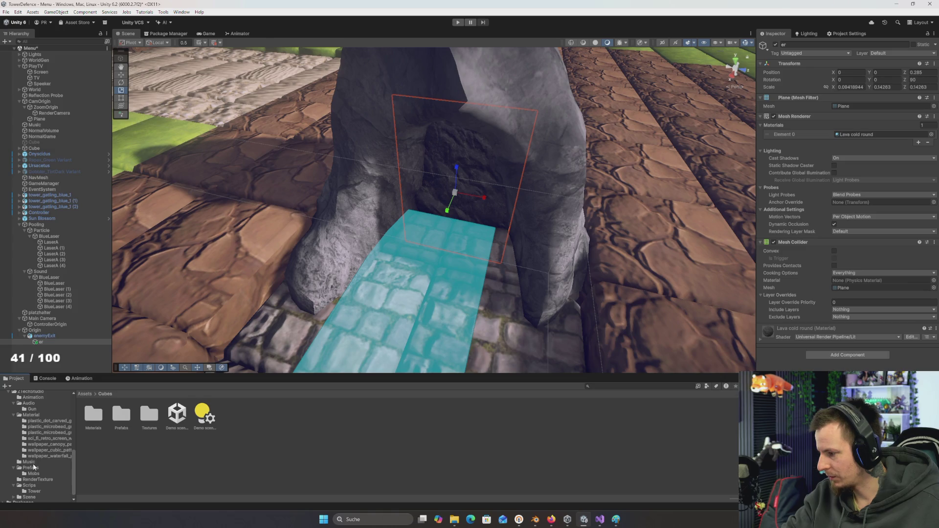
{"action": "left_click", "coordinate": [30, 417]}
{"action": "right_click", "coordinate": [232, 465]}
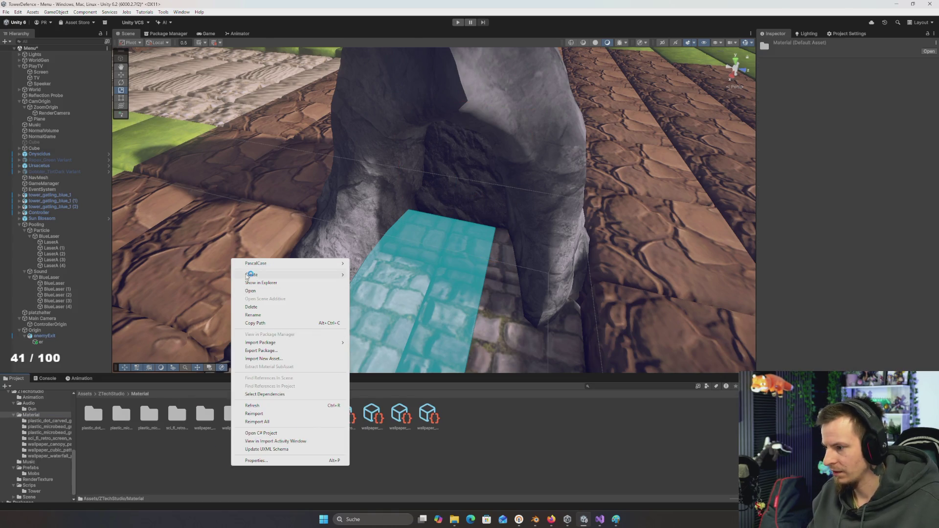
{"action": "mouse_move", "coordinate": [254, 275]}
{"action": "left_click", "coordinate": [375, 284]}
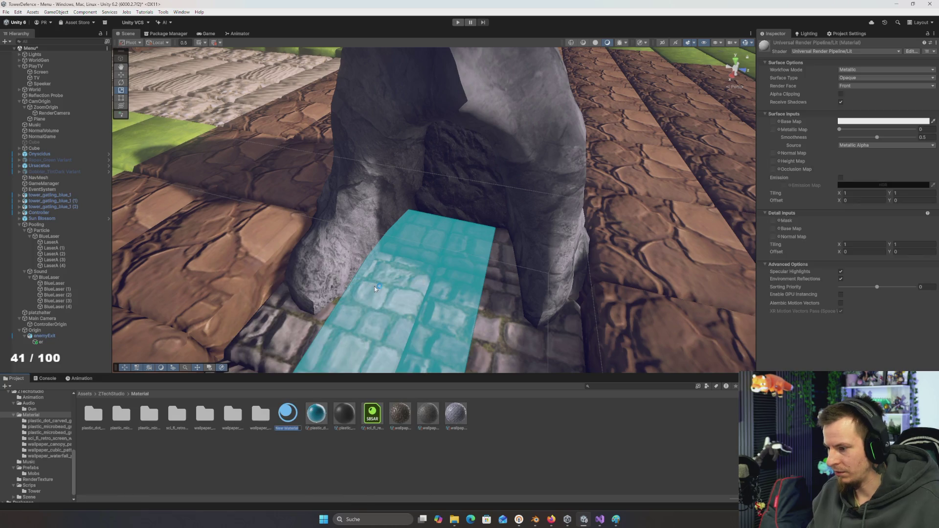
{"action": "type", "text": "Black"}
{"action": "key", "text": "Return"}
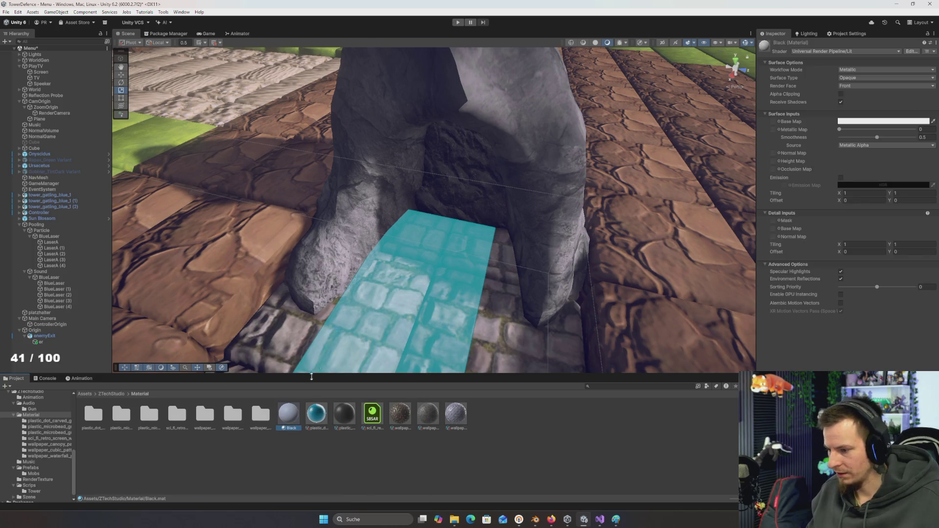
- Apply Black to the plane with black base colour and smoothness 1, then start Play mode
{"action": "left_click_drag", "start_coordinate": [313, 388], "coordinate": [449, 181]}
{"action": "left_click", "coordinate": [841, 122]}
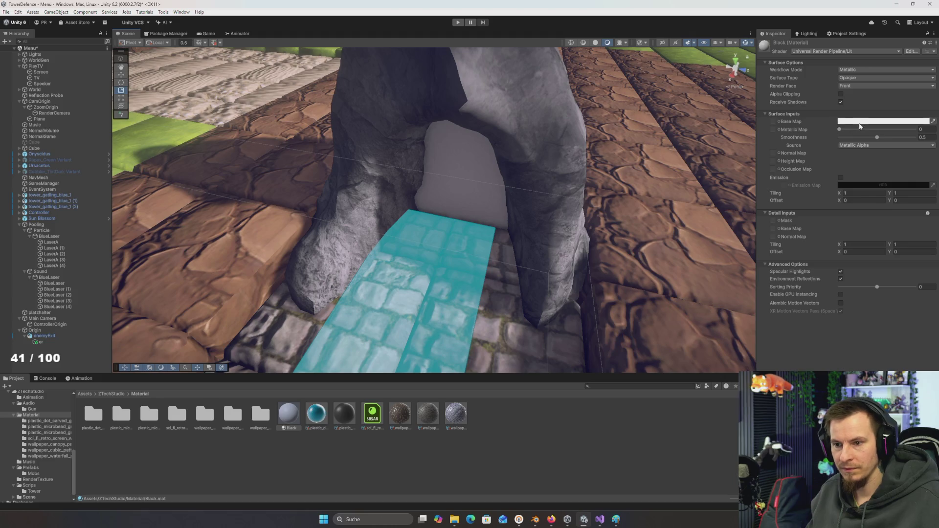
{"action": "left_click_drag", "start_coordinate": [888, 170], "coordinate": [889, 198]}
{"action": "left_click", "coordinate": [635, 236]}
{"action": "left_click_drag", "start_coordinate": [635, 236], "coordinate": [577, 225]}
{"action": "left_click_drag", "start_coordinate": [877, 137], "coordinate": [914, 137]}
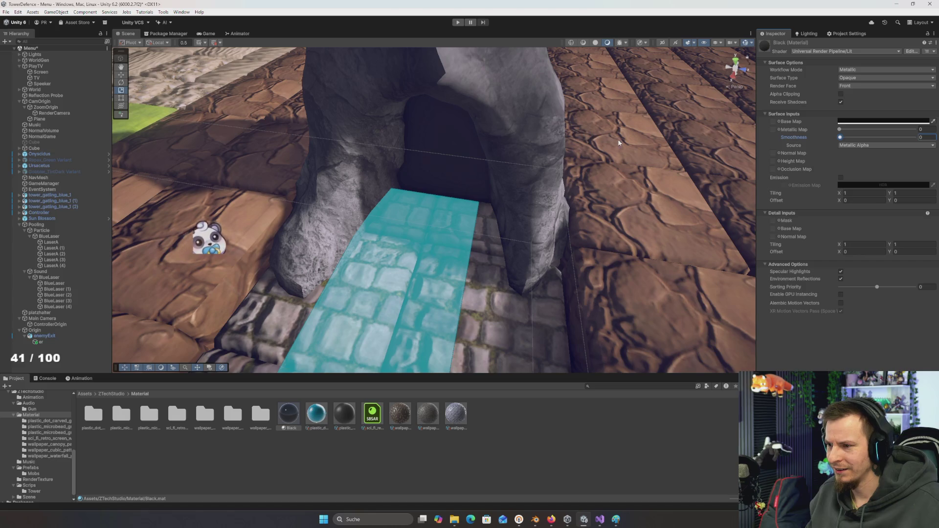
{"action": "scroll", "coordinate": [494, 209], "scroll_direction": "down", "scroll_amount": 5}
{"action": "left_click_drag", "start_coordinate": [494, 209], "coordinate": [458, 72]}
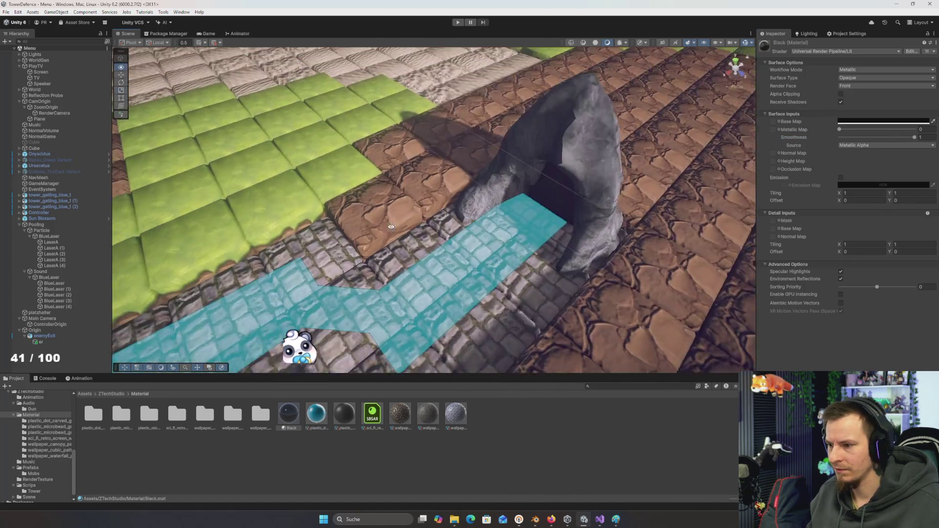
{"action": "left_click", "coordinate": [458, 22]}
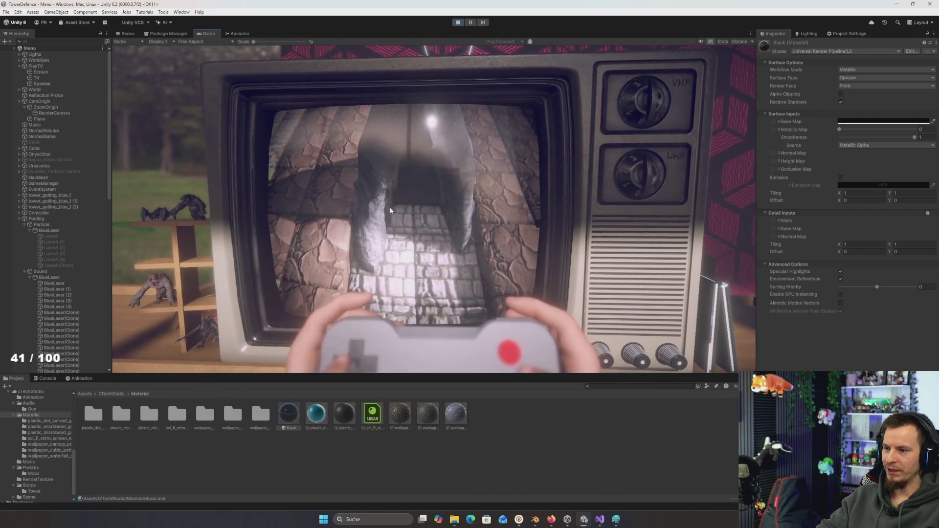
- Inspect the Cube and Pooling objects in the Hierarchy during play, then exit play mode with Ctrl+P
{"action": "left_click", "coordinate": [458, 23]}
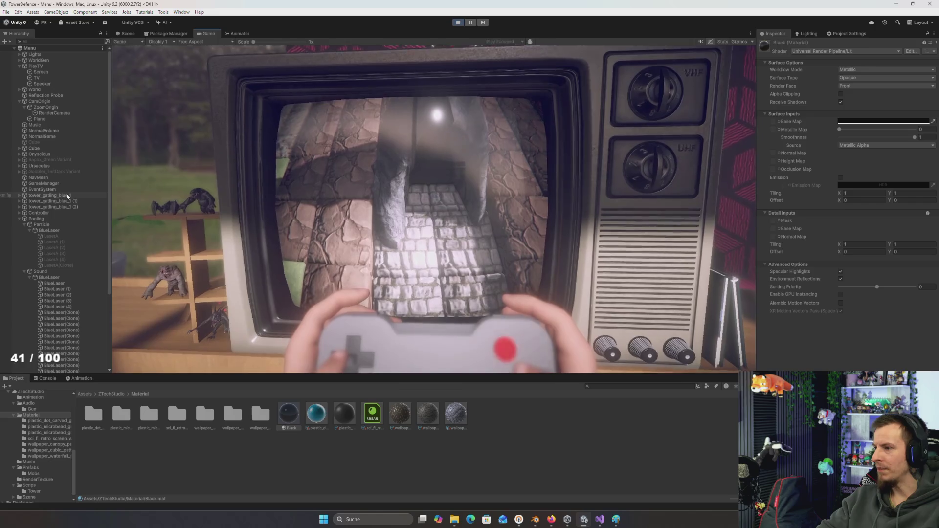
{"action": "left_click", "coordinate": [48, 148]}
{"action": "scroll", "coordinate": [49, 128], "scroll_direction": "down", "scroll_amount": 5}
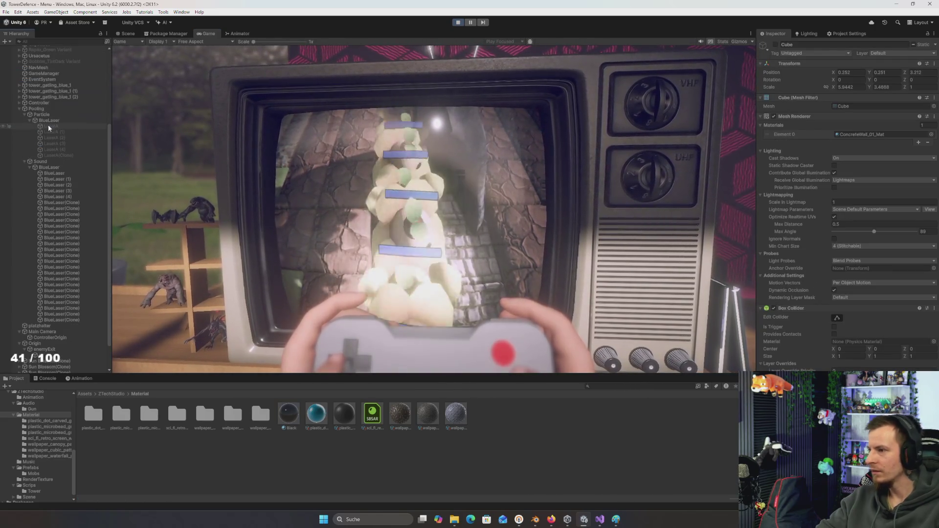
{"action": "left_click", "coordinate": [35, 108]}
{"action": "left_click", "coordinate": [20, 109]}
{"action": "left_click", "coordinate": [49, 142]}
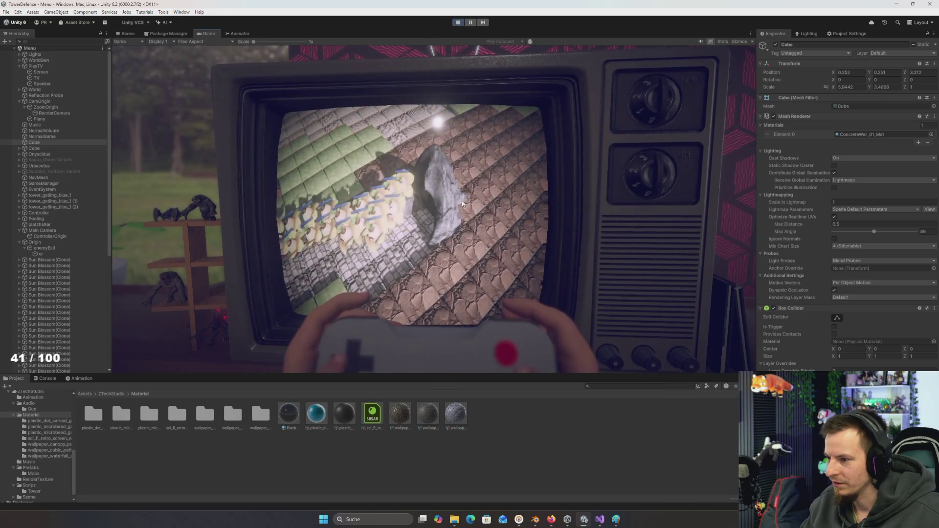
{"action": "key", "text": "ctrl+p"}
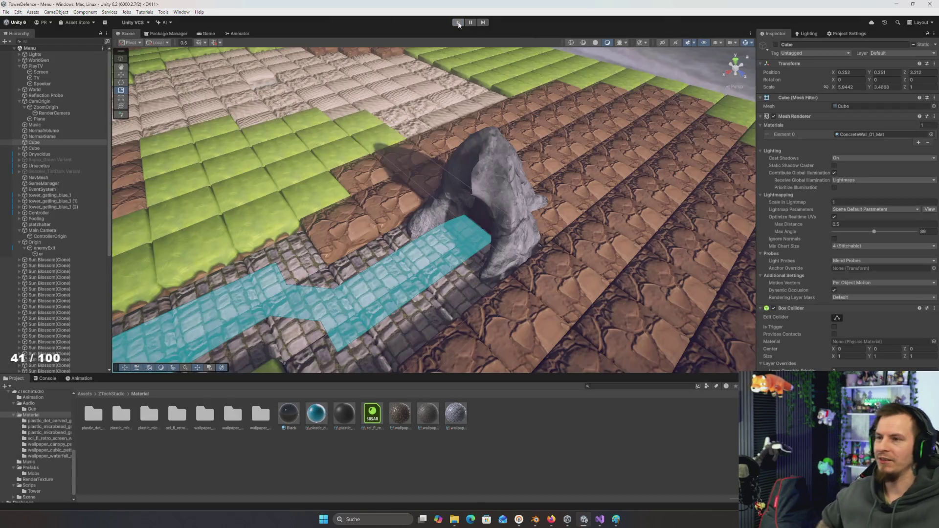
- Stop the game and bring Visual Studio with tdBasic.cs to the front
{"action": "left_click", "coordinate": [458, 22]}
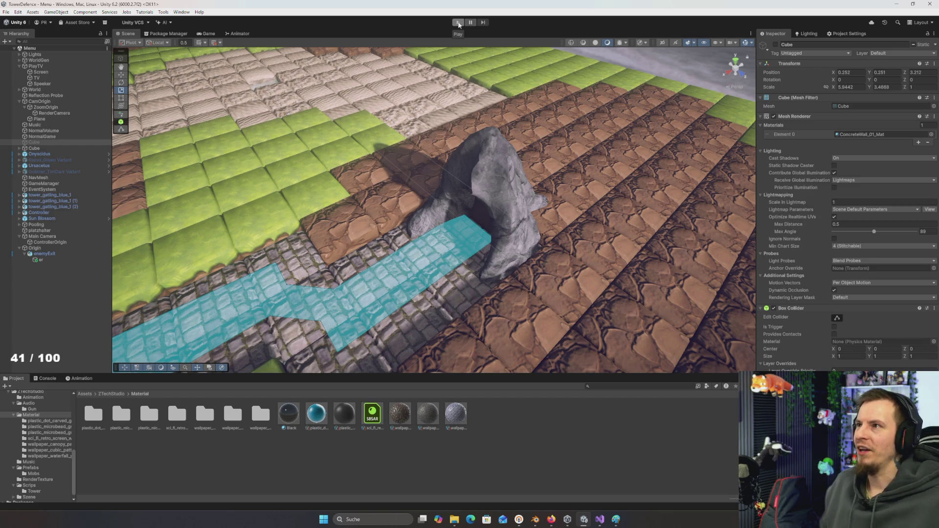
{"action": "key", "text": "super"}
{"action": "key", "text": "super"}
{"action": "left_click_drag", "start_coordinate": [592, 163], "coordinate": [535, 180]}
{"action": "key", "text": "alt+Tab"}
{"action": "key", "text": "Tab"}
{"action": "key", "text": "Tab"}
{"action": "key", "text": "Tab"}
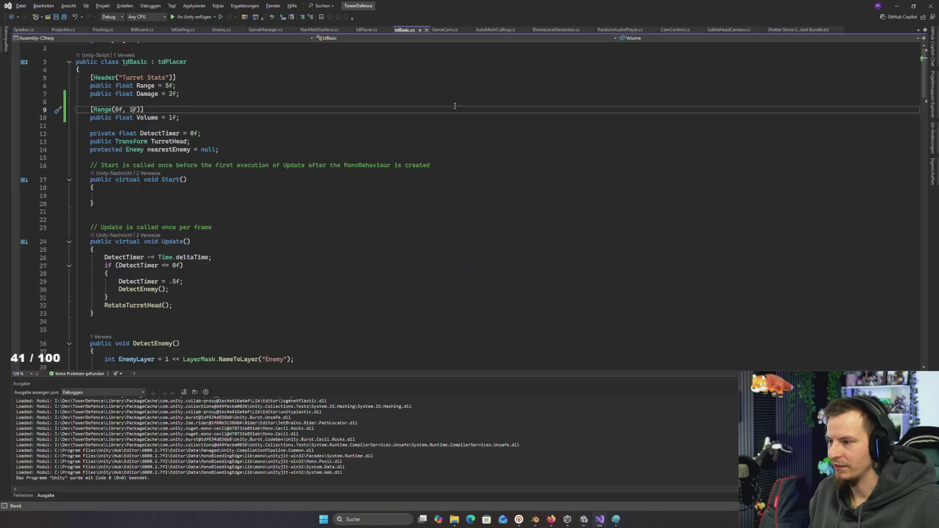
{"action": "left_click", "coordinate": [556, 29]}
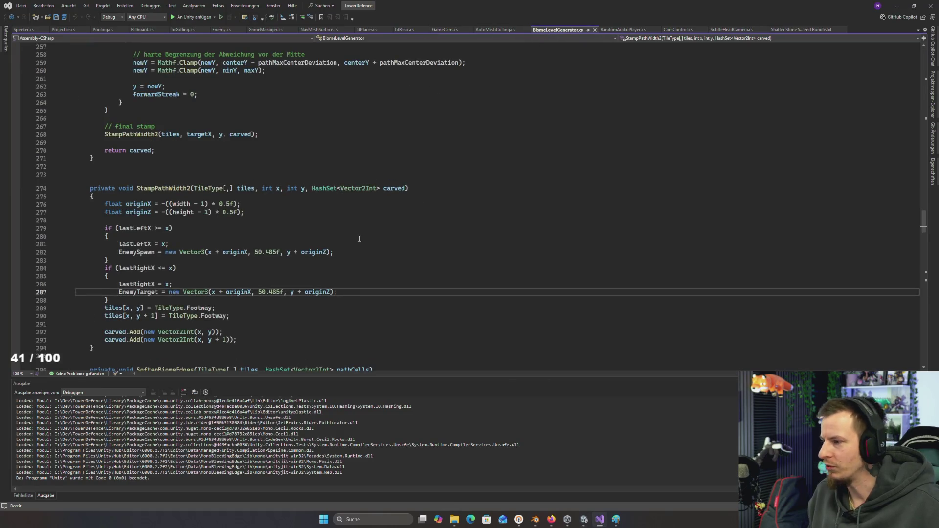
{"action": "scroll", "coordinate": [343, 246], "scroll_direction": "down", "scroll_amount": 3}
{"action": "scroll", "coordinate": [340, 250], "scroll_direction": "up", "scroll_amount": 3}
{"action": "scroll", "coordinate": [340, 250], "scroll_direction": "up", "scroll_amount": 10}
{"action": "scroll", "coordinate": [339, 251], "scroll_direction": "down", "scroll_amount": 20}
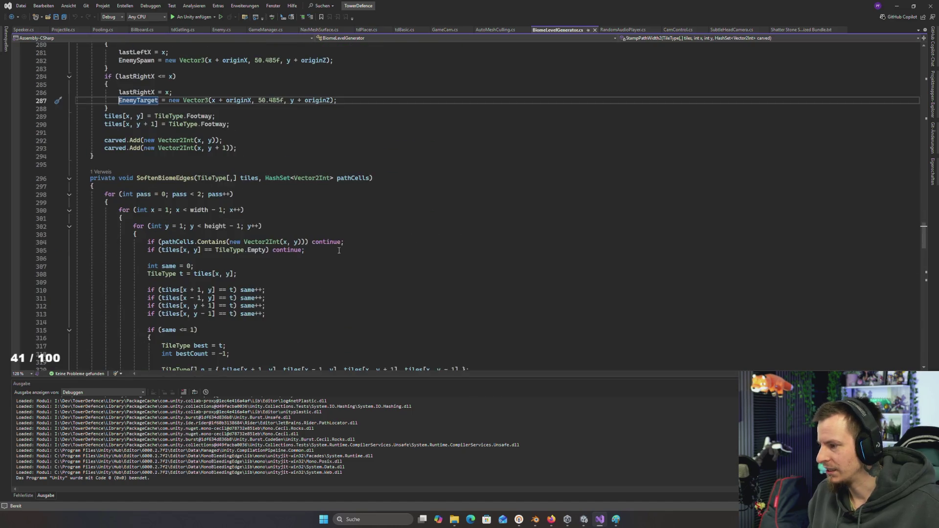
{"action": "scroll", "coordinate": [308, 242], "scroll_direction": "up", "scroll_amount": 5}
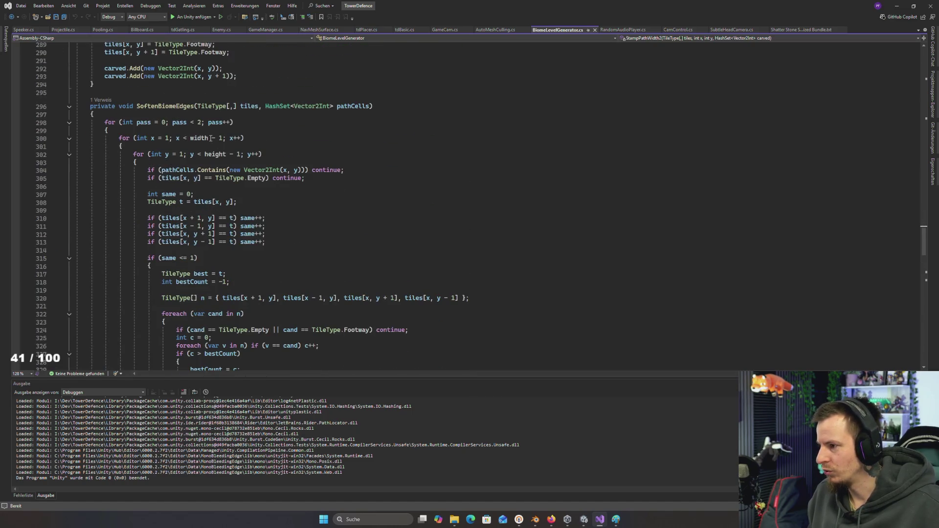
{"action": "scroll", "coordinate": [193, 144], "scroll_direction": "down", "scroll_amount": 15}
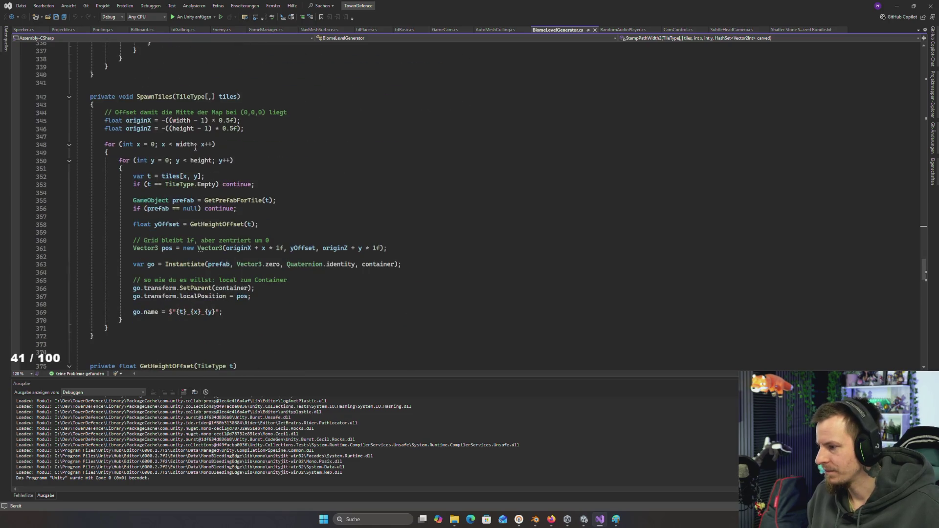
{"action": "scroll", "coordinate": [156, 126], "scroll_direction": "down", "scroll_amount": 8}
{"action": "scroll", "coordinate": [162, 134], "scroll_direction": "down", "scroll_amount": 1}
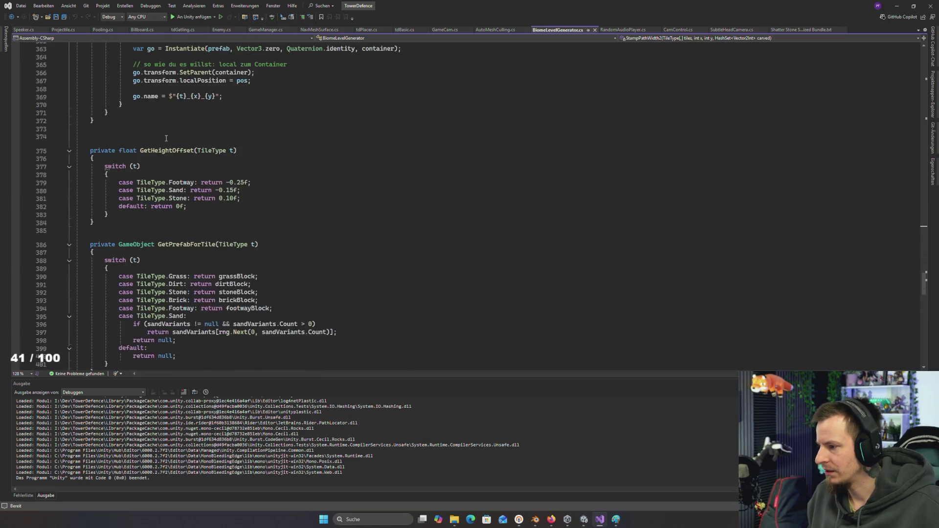
{"action": "scroll", "coordinate": [173, 147], "scroll_direction": "up", "scroll_amount": 18}
{"action": "scroll", "coordinate": [175, 149], "scroll_direction": "up", "scroll_amount": 13}
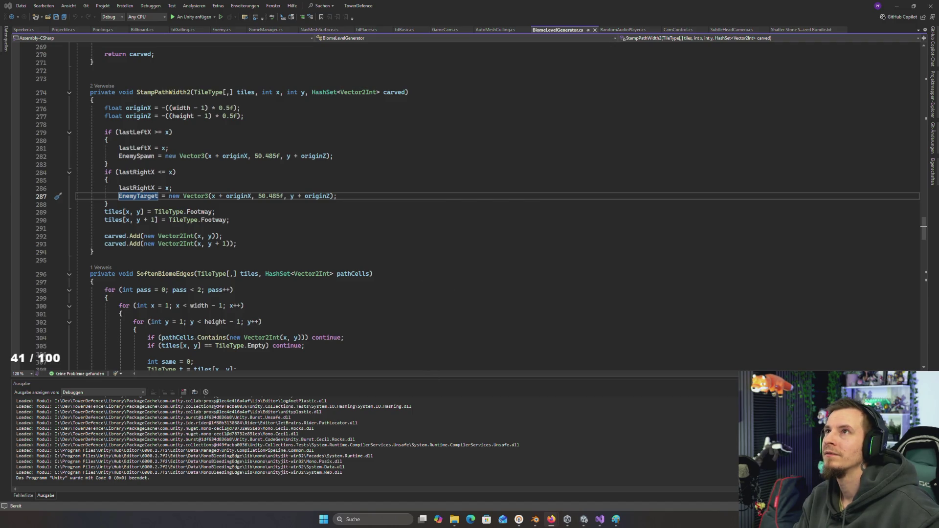
{"action": "key", "text": "alt+Tab"}
- Maximize Firefox and browse the ZeraTFK channel-commands item shop cards
{"action": "double_click", "coordinate": [467, 147]}
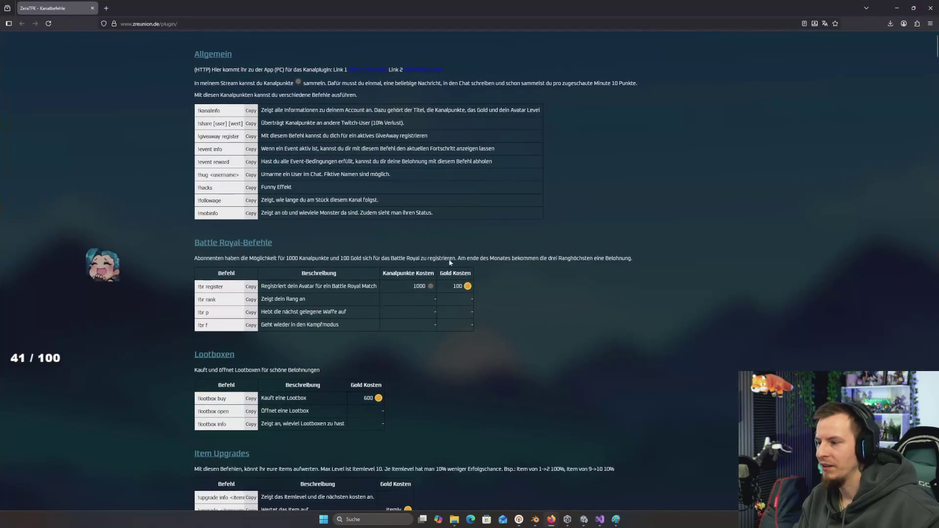
{"action": "scroll", "coordinate": [318, 202], "scroll_direction": "down", "scroll_amount": 15}
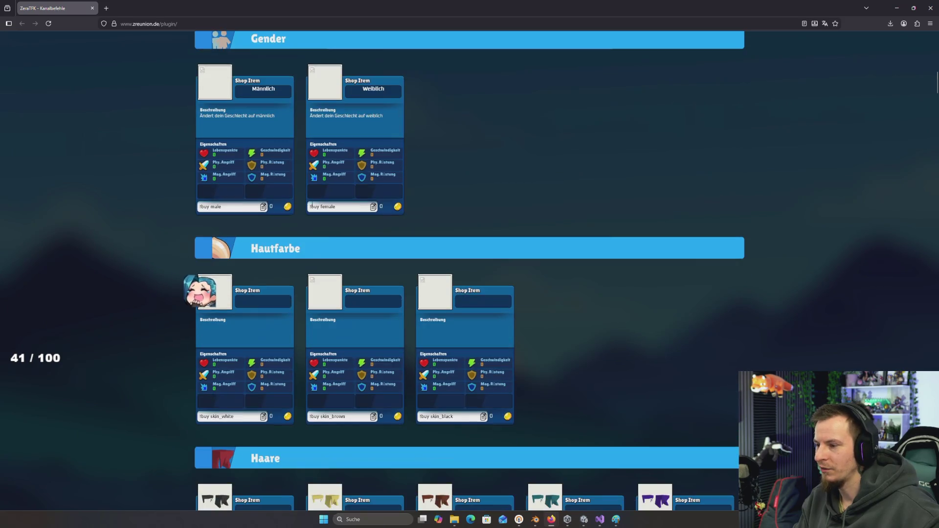
{"action": "scroll", "coordinate": [246, 185], "scroll_direction": "down", "scroll_amount": 15}
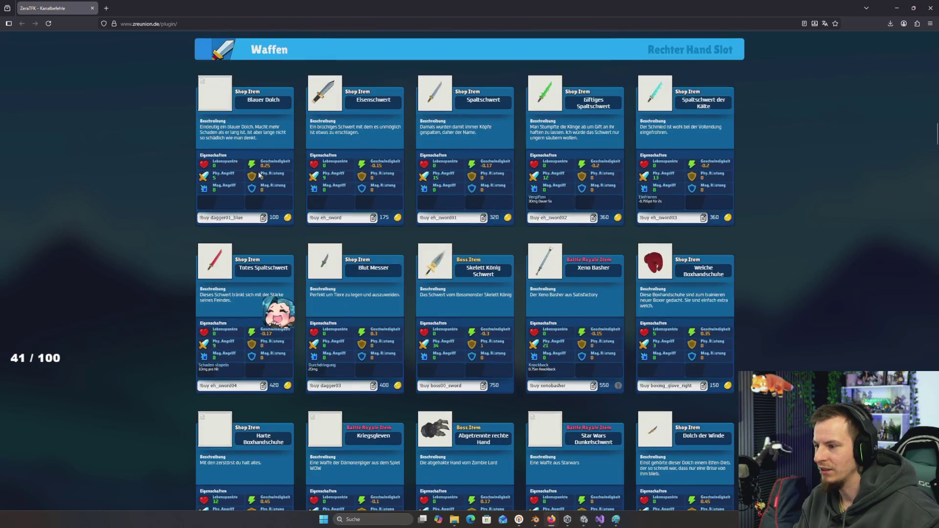
{"action": "scroll", "coordinate": [256, 210], "scroll_direction": "down", "scroll_amount": 20}
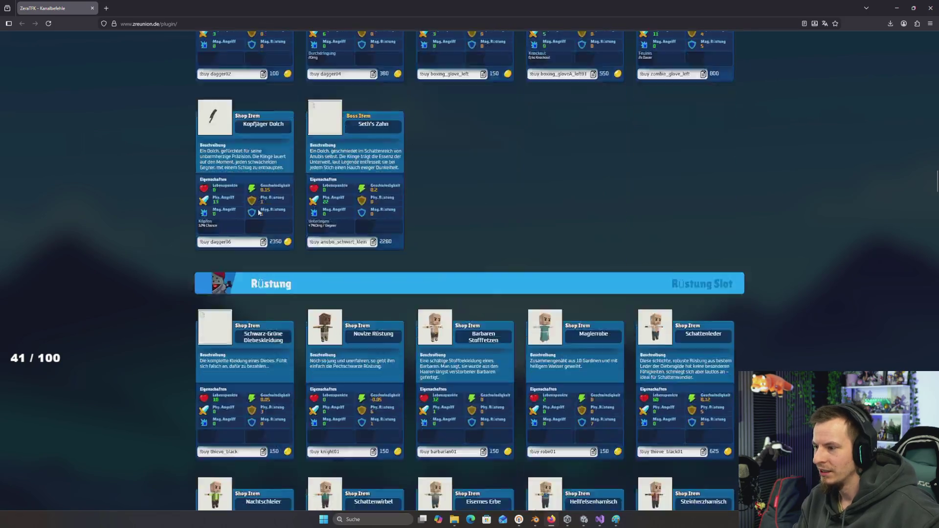
{"action": "scroll", "coordinate": [260, 211], "scroll_direction": "down", "scroll_amount": 15}
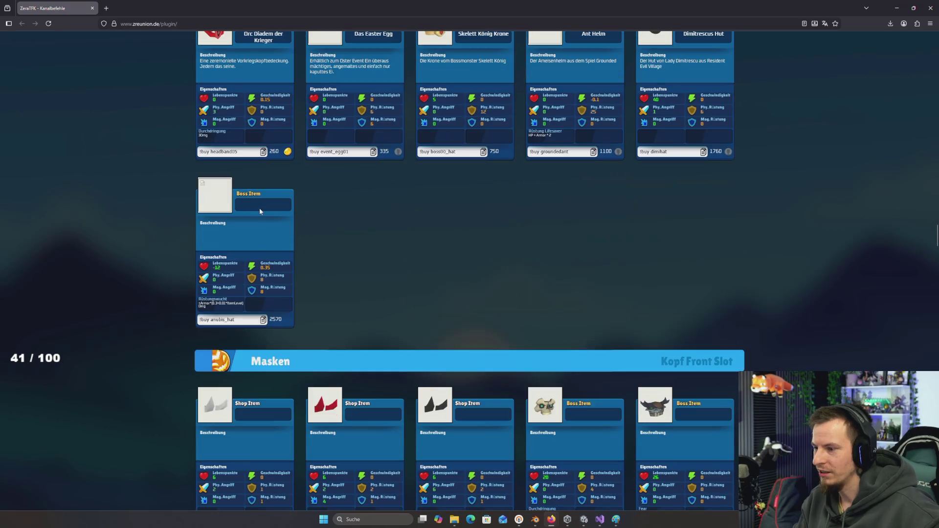
{"action": "scroll", "coordinate": [260, 211], "scroll_direction": "down", "scroll_amount": 5}
{"action": "scroll", "coordinate": [394, 225], "scroll_direction": "up", "scroll_amount": 2}
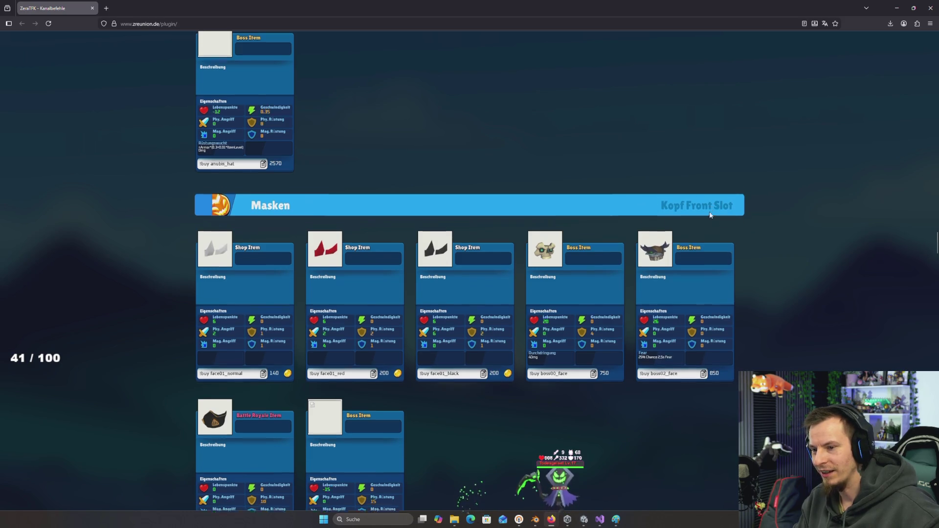
{"action": "scroll", "coordinate": [440, 156], "scroll_direction": "down", "scroll_amount": 2}
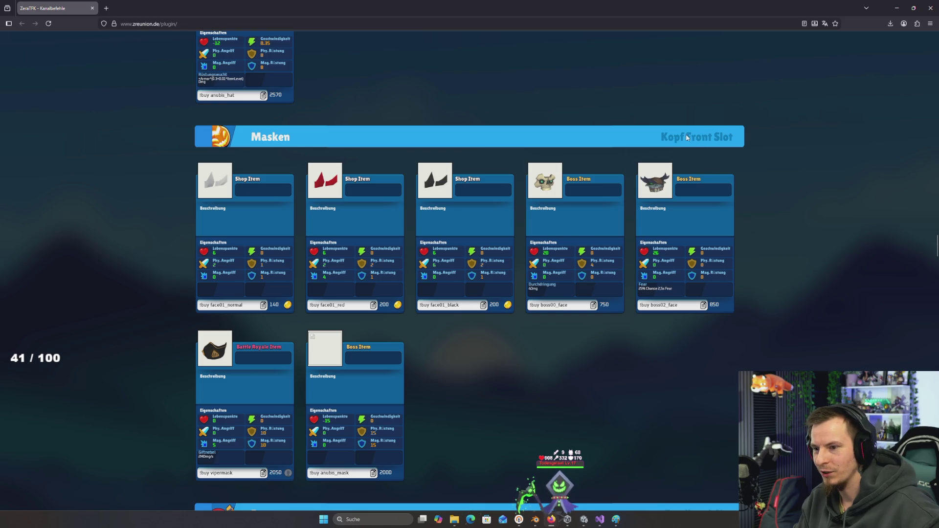
{"action": "scroll", "coordinate": [689, 139], "scroll_direction": "up", "scroll_amount": 12}
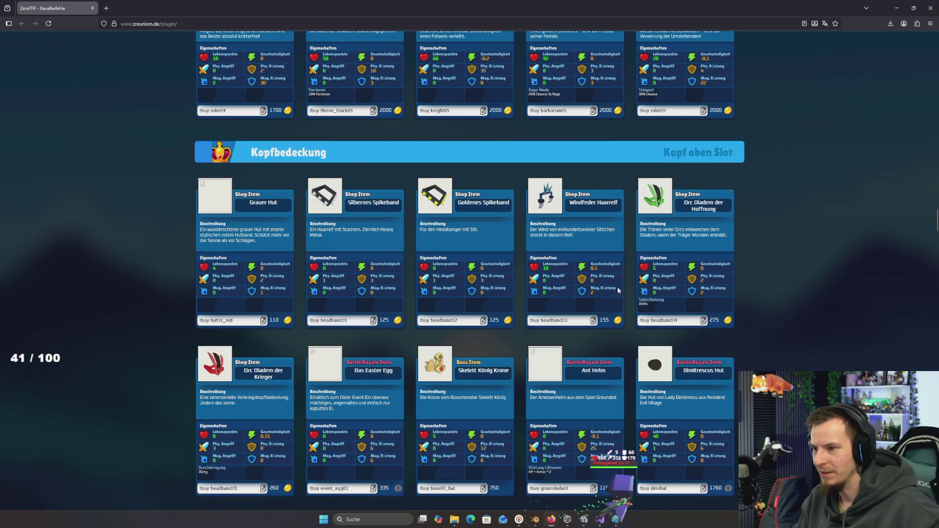
{"action": "scroll", "coordinate": [617, 290], "scroll_direction": "down", "scroll_amount": 3}
{"action": "scroll", "coordinate": [611, 229], "scroll_direction": "up", "scroll_amount": 10}
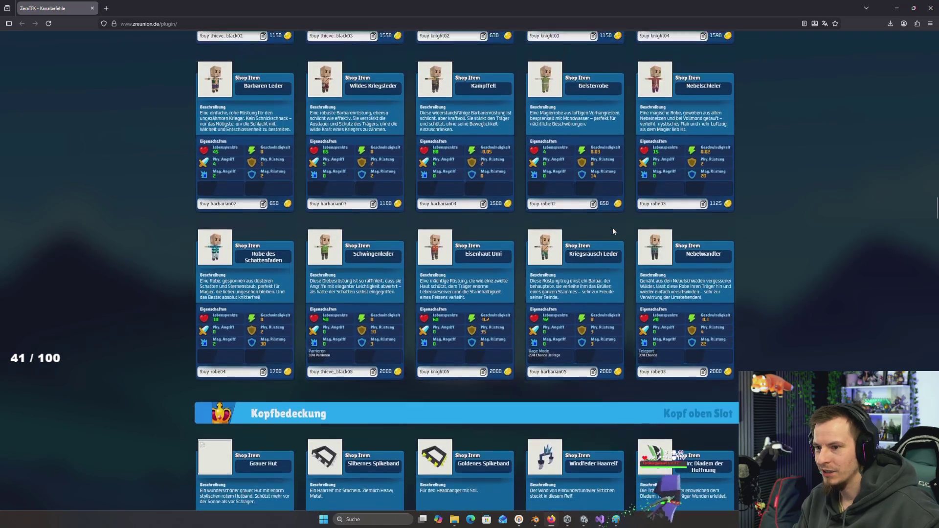
{"action": "scroll", "coordinate": [612, 230], "scroll_direction": "up", "scroll_amount": 13}
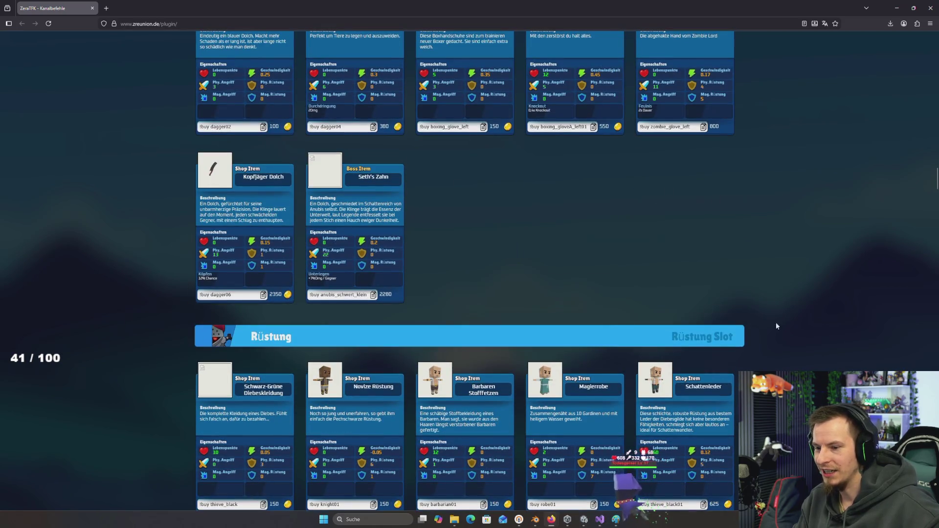
{"action": "scroll", "coordinate": [606, 235], "scroll_direction": "up", "scroll_amount": 10}
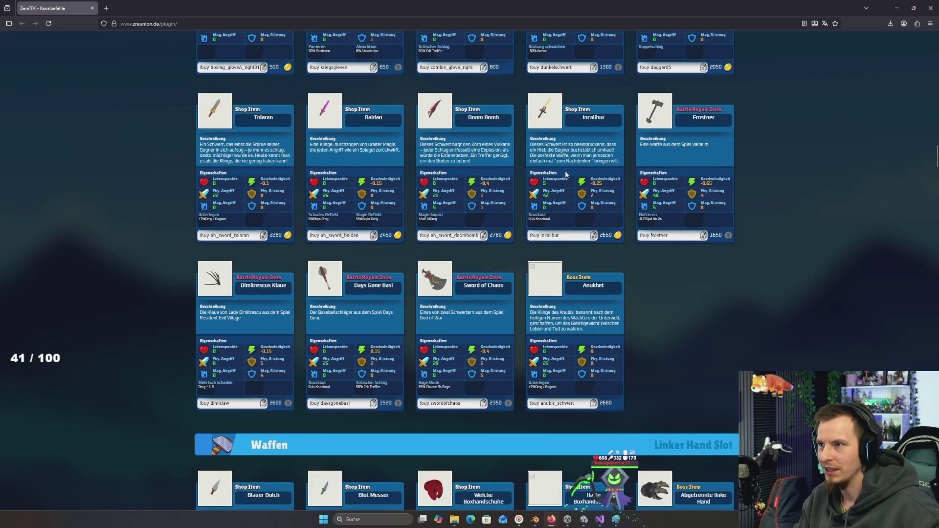
{"action": "scroll", "coordinate": [541, 232], "scroll_direction": "up", "scroll_amount": 6}
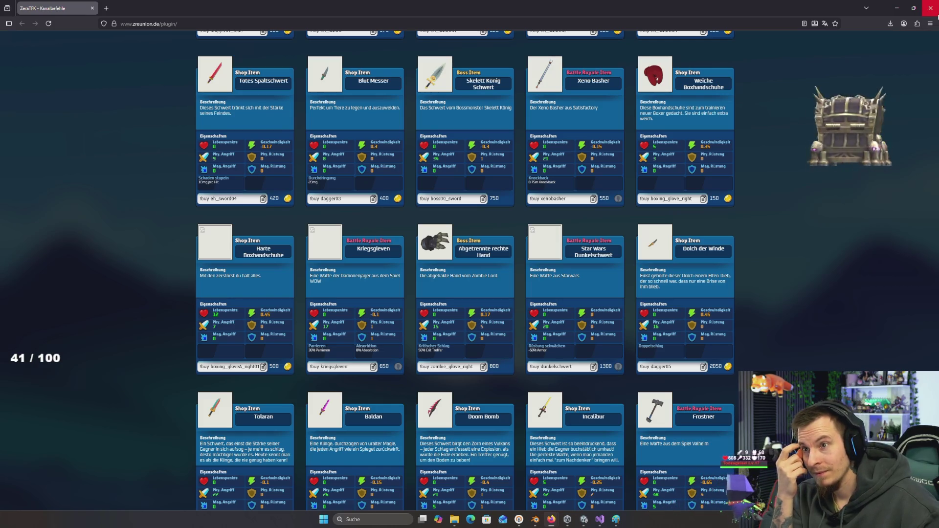
{"action": "scroll", "coordinate": [787, 199], "scroll_direction": "up", "scroll_amount": 5}
{"action": "scroll", "coordinate": [787, 199], "scroll_direction": "down", "scroll_amount": 5}
{"action": "scroll", "coordinate": [787, 201], "scroll_direction": "down", "scroll_amount": 20}
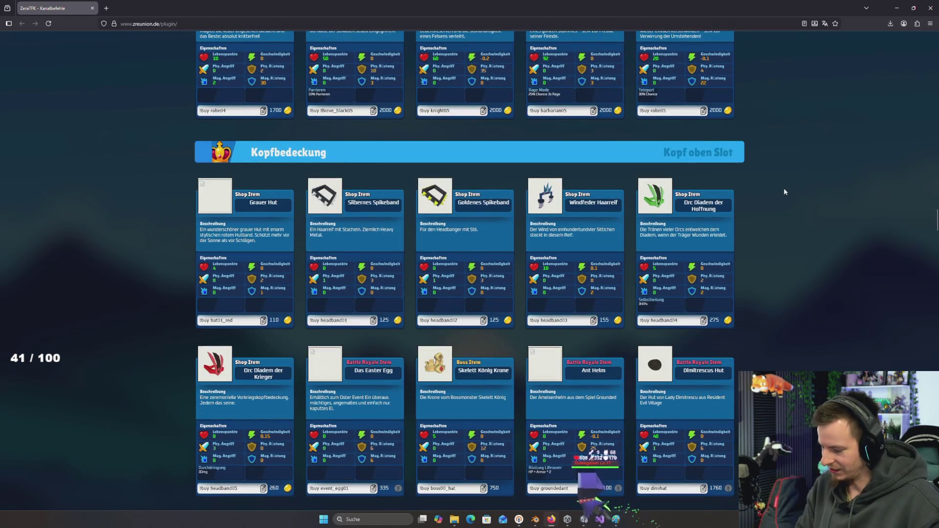
- Search the shop page for 'shoe', review the matches, and minimize Firefox
{"action": "key", "text": "ctrl+f"}
{"action": "type", "text": "sh"}
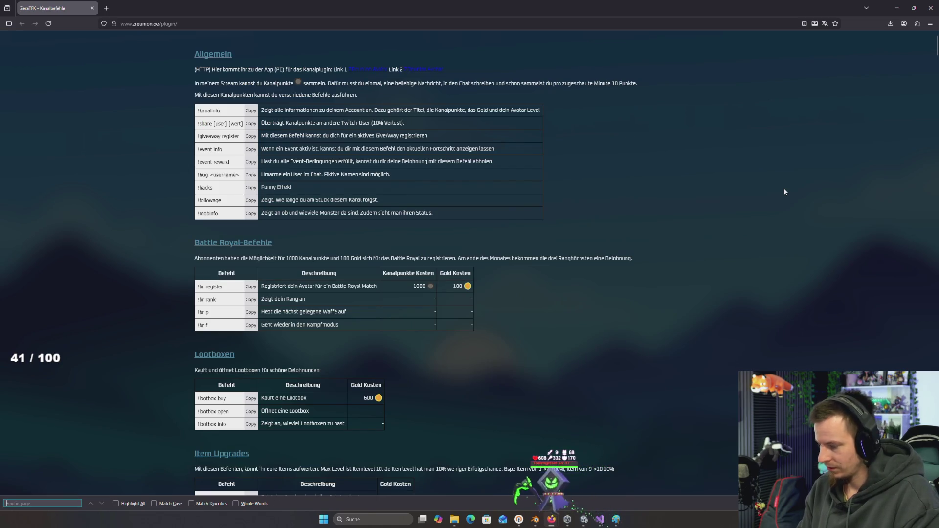
{"action": "type", "text": "oe"}
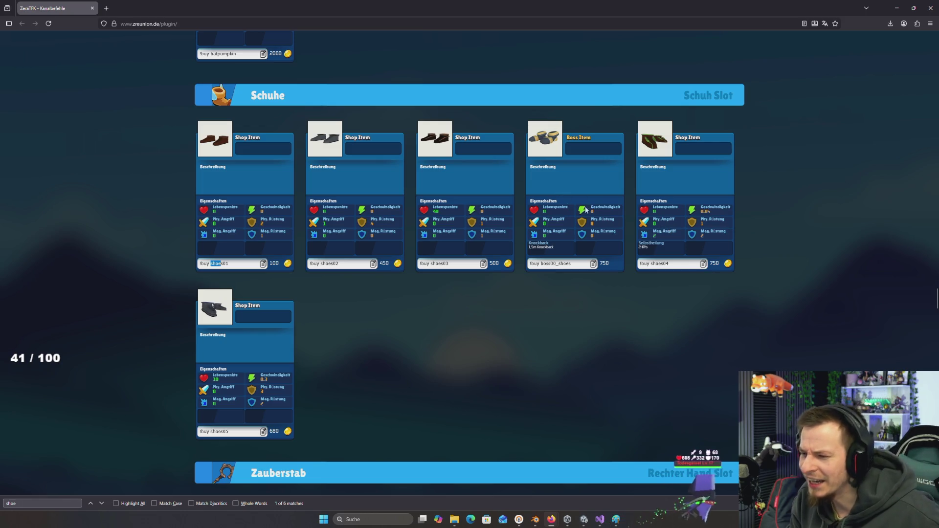
{"action": "scroll", "coordinate": [798, 198], "scroll_direction": "up", "scroll_amount": 3}
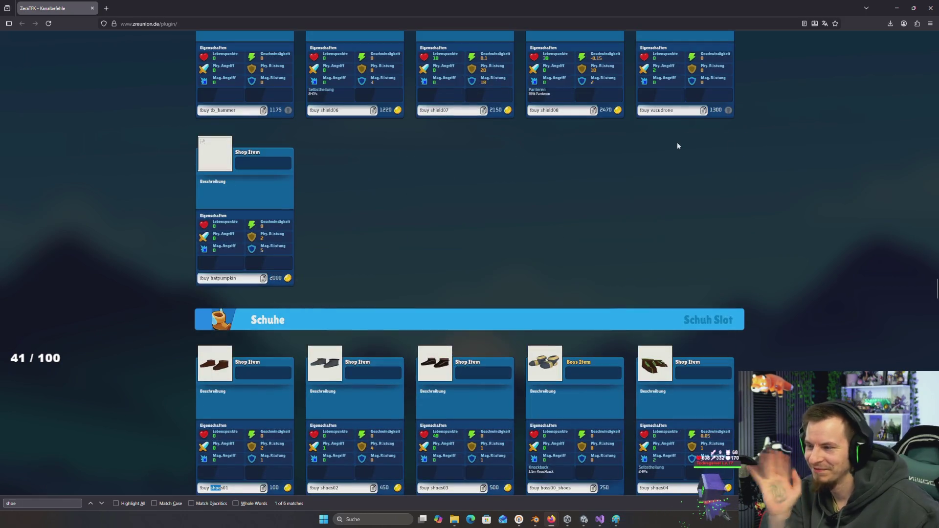
{"action": "scroll", "coordinate": [843, 157], "scroll_direction": "up", "scroll_amount": 10}
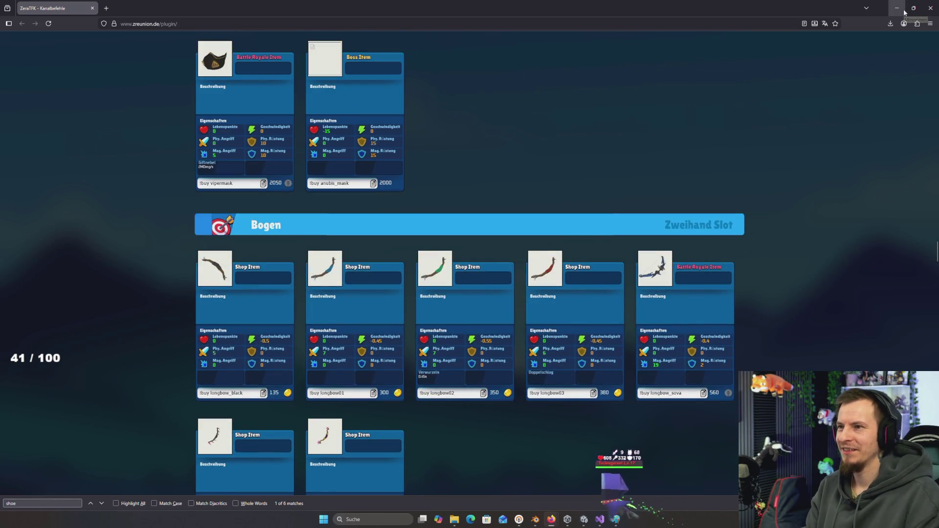
{"action": "scroll", "coordinate": [638, 134], "scroll_direction": "up", "scroll_amount": 3}
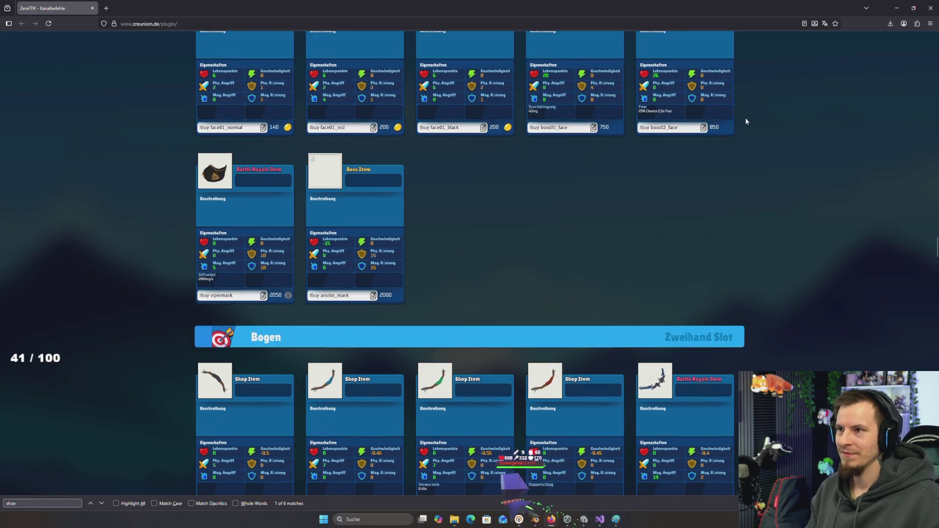
{"action": "left_click", "coordinate": [897, 7]}
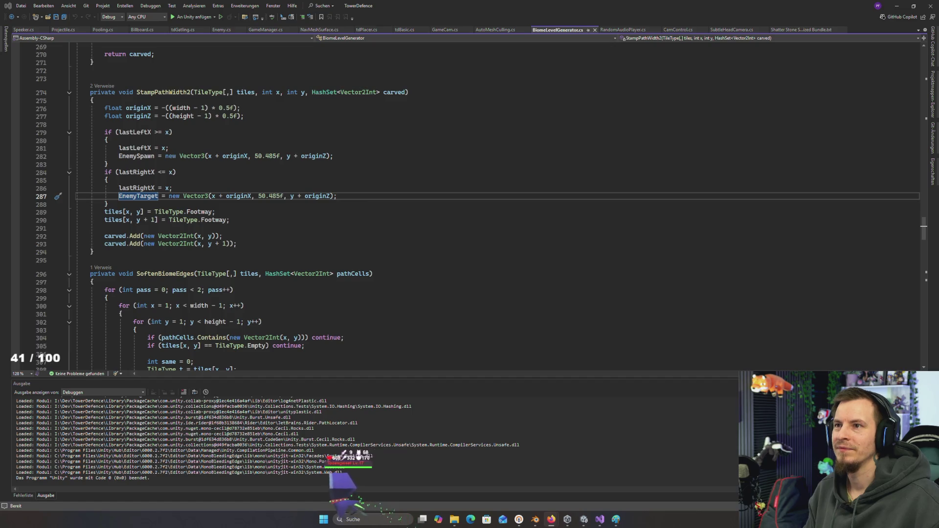
- Switch through Firefox to the Unity editor window with Alt+Tab
{"action": "key", "text": "alt+Tab"}
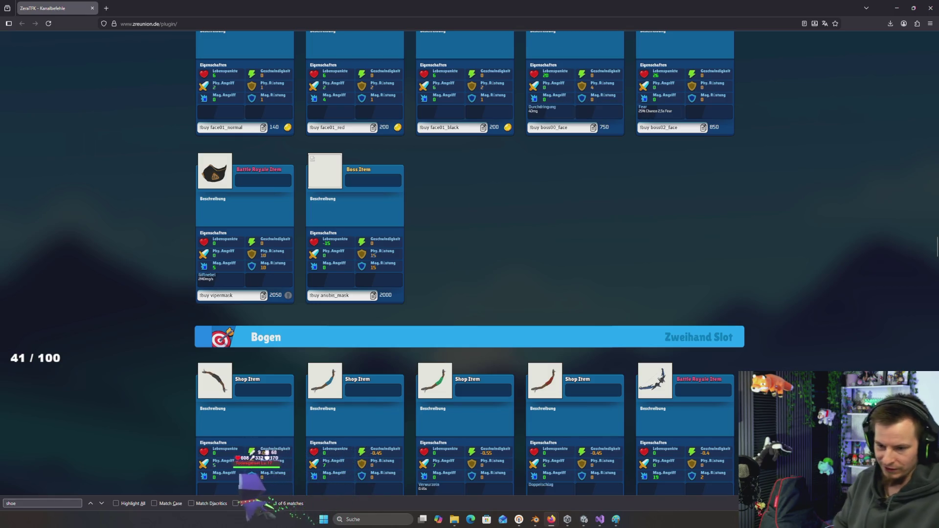
{"action": "key", "text": "alt+Tab"}
{"action": "key", "text": "alt+Tab"}
{"action": "key", "text": "alt+Tab"}
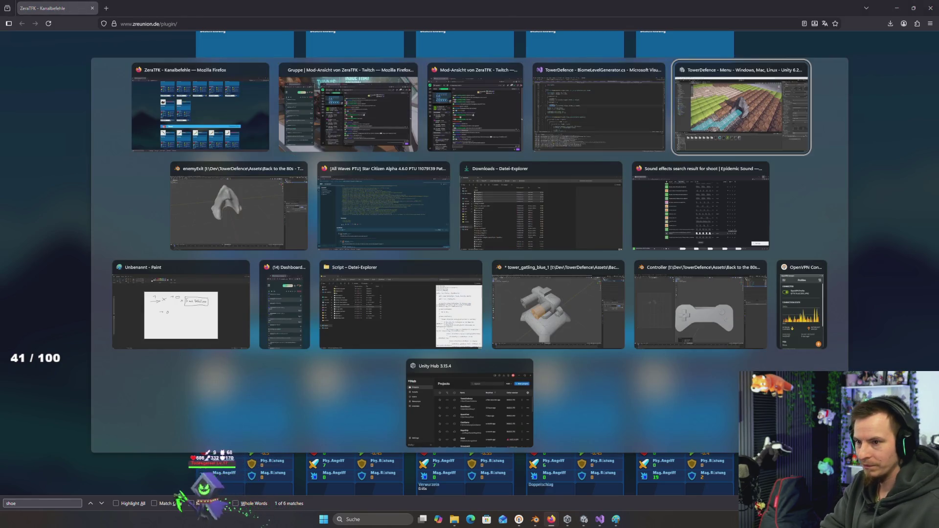
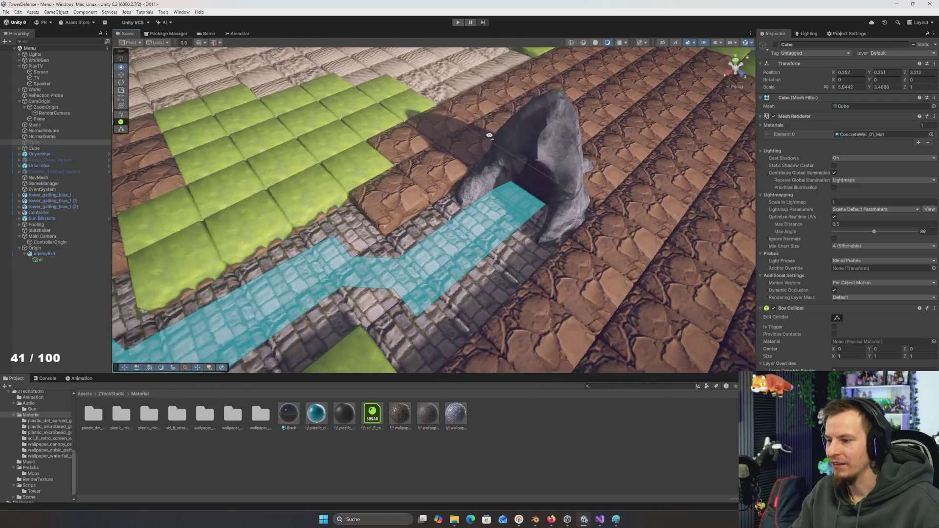
- Bring the Visual Studio window showing BiomeLevelGenerator.cs to the front
{"action": "key", "text": "super+Tab"}
{"action": "key", "text": "Right"}
{"action": "key", "text": "Right"}
{"action": "key", "text": "Right"}
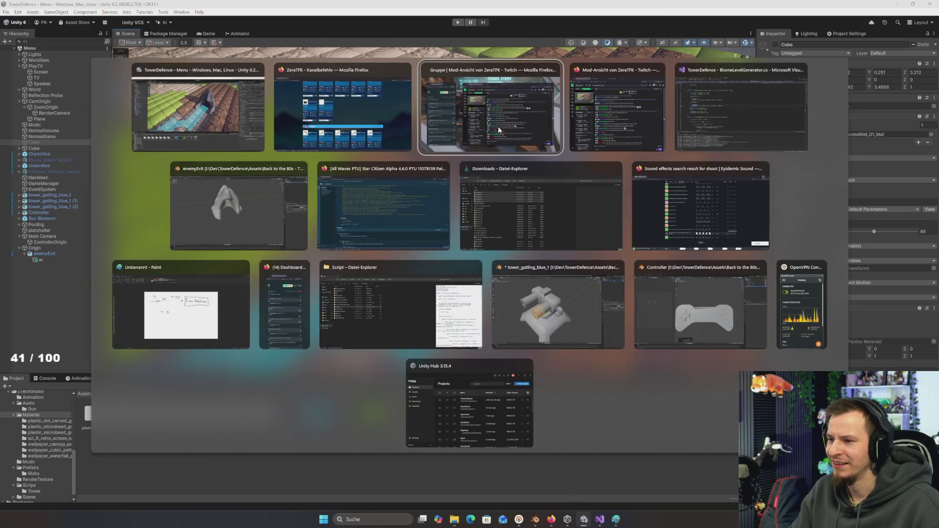
{"action": "key", "text": "Return"}
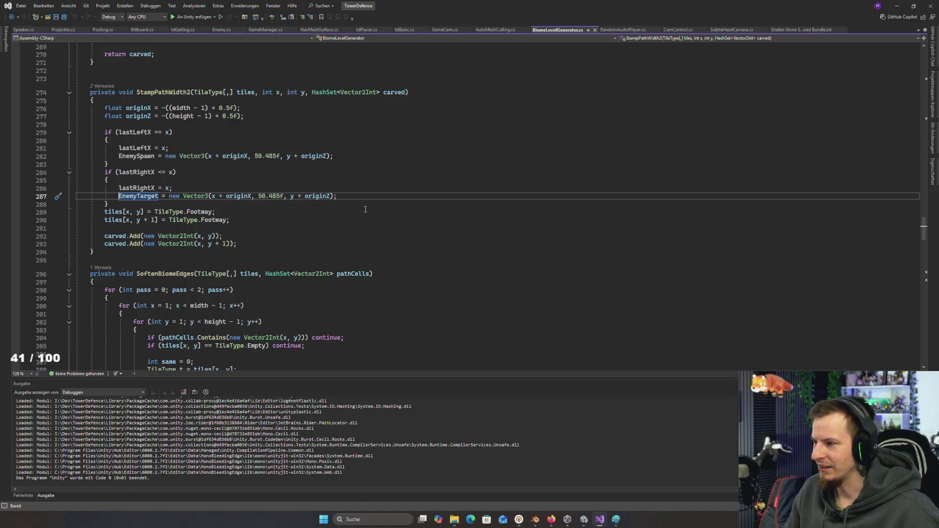
{"action": "scroll", "coordinate": [184, 240], "scroll_direction": "up", "scroll_amount": 2}
{"action": "left_click", "coordinate": [162, 196]}
{"action": "left_click", "coordinate": [215, 204]}
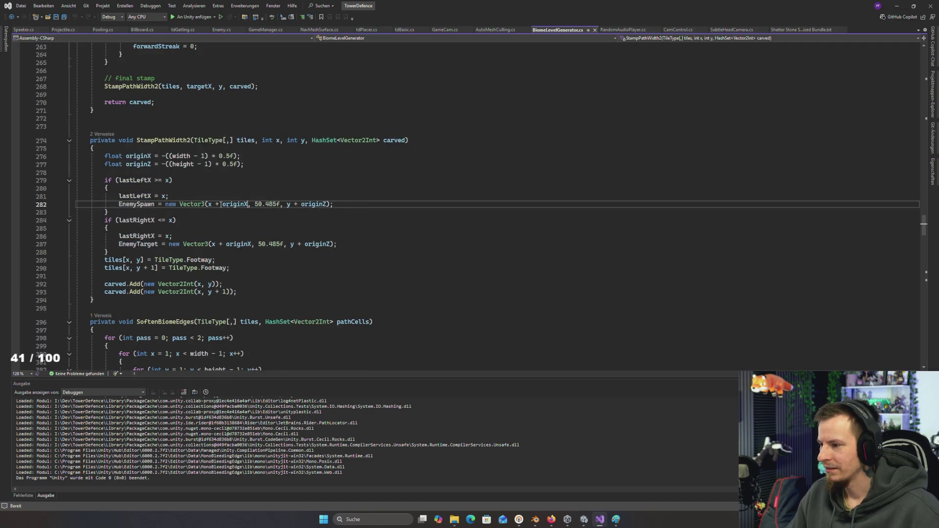
{"action": "key", "text": "alt+Tab"}
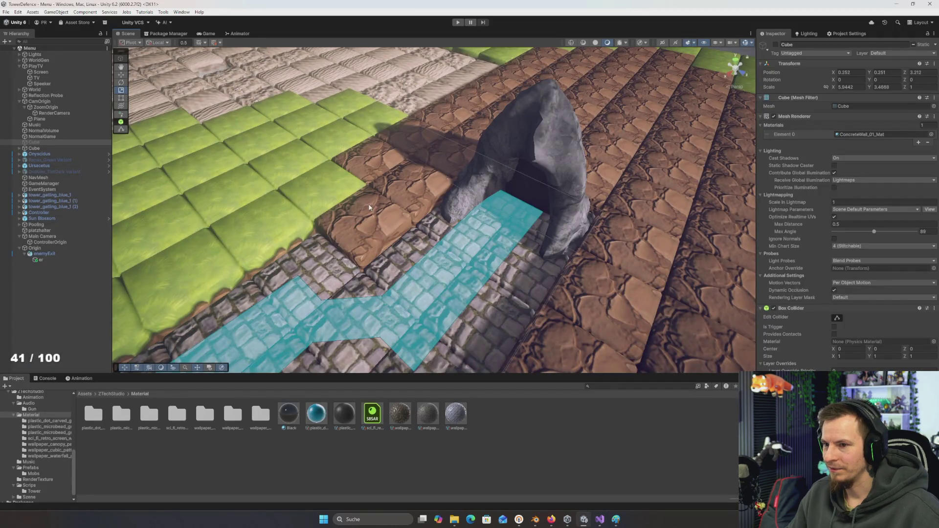
{"action": "key", "text": "super+Tab"}
{"action": "left_click", "coordinate": [340, 110]}
{"action": "left_click", "coordinate": [327, 204]}
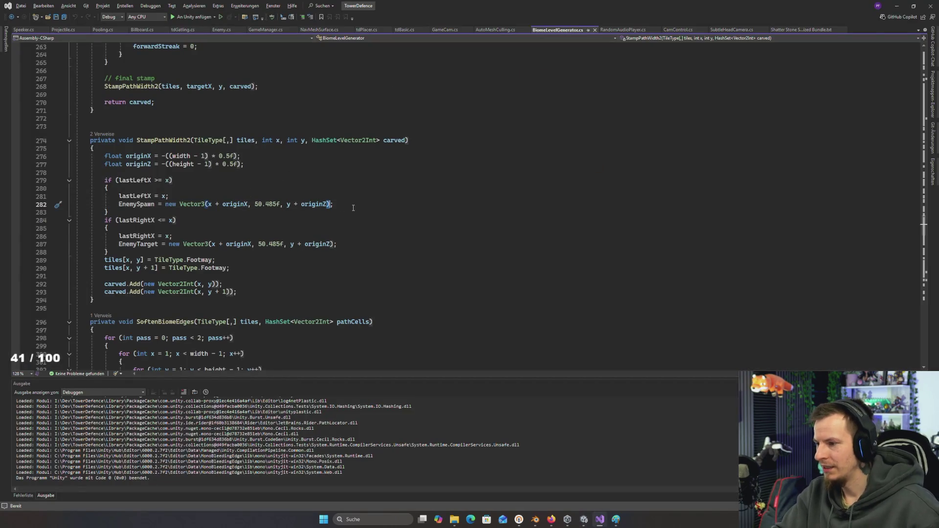
{"action": "type", "text": "-"}
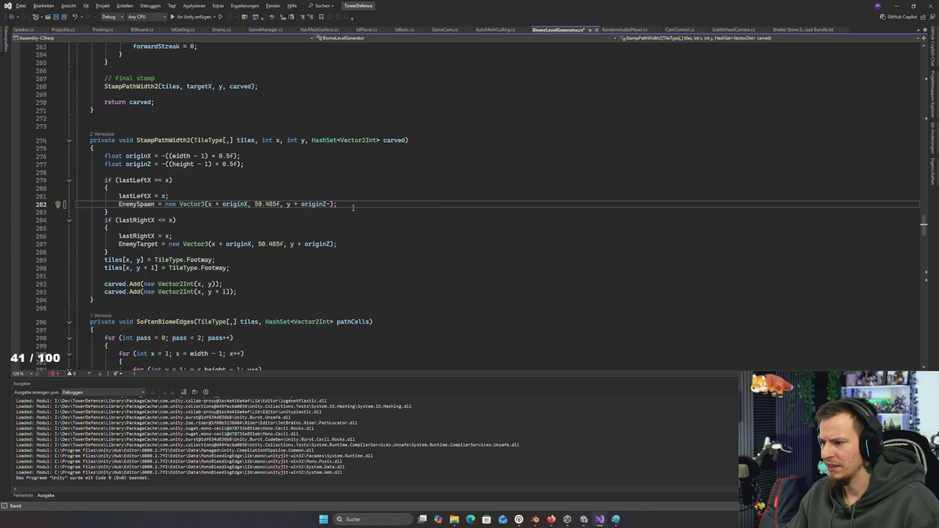
- Append -.5f to originZ on both the EnemySpawn and EnemyTarget lines
{"action": "type", "text": ".5f"}
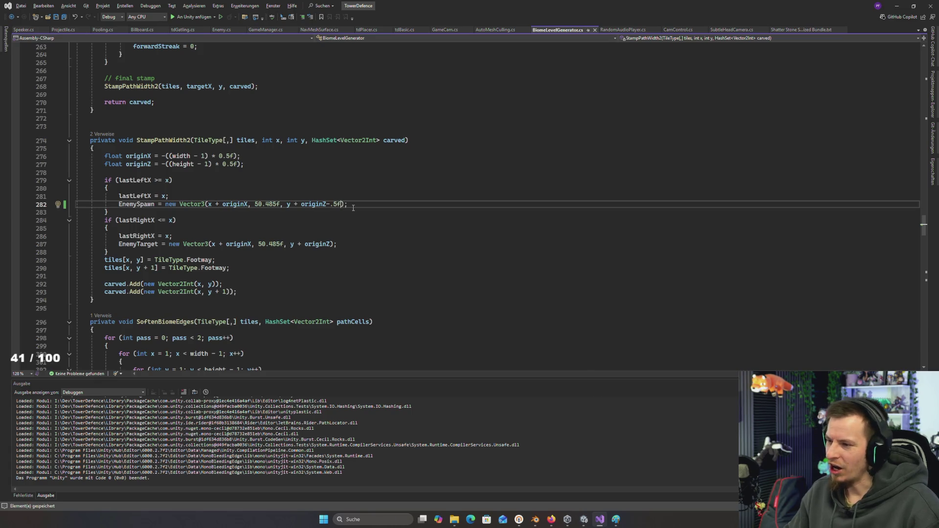
{"action": "key", "text": "Down"}
{"action": "key", "text": "Down"}
{"action": "key", "text": "Down"}
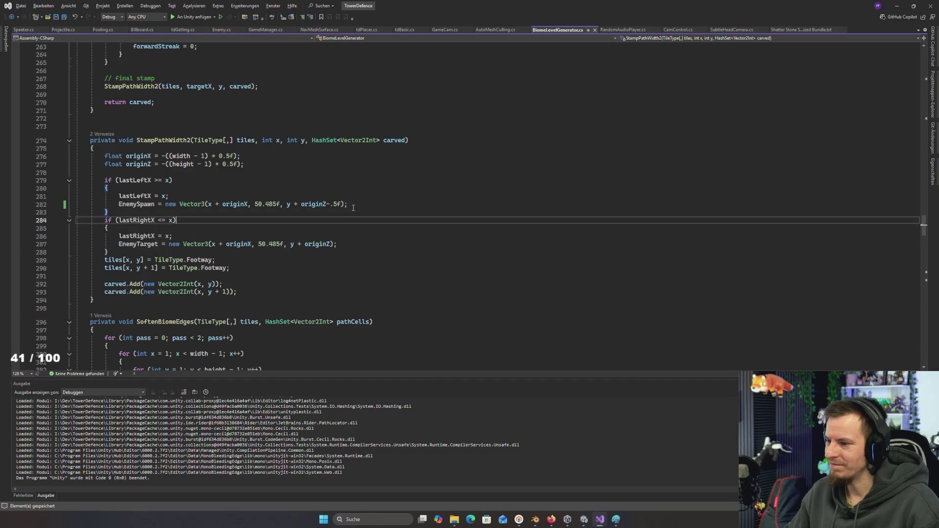
{"action": "type", "text": "-"}
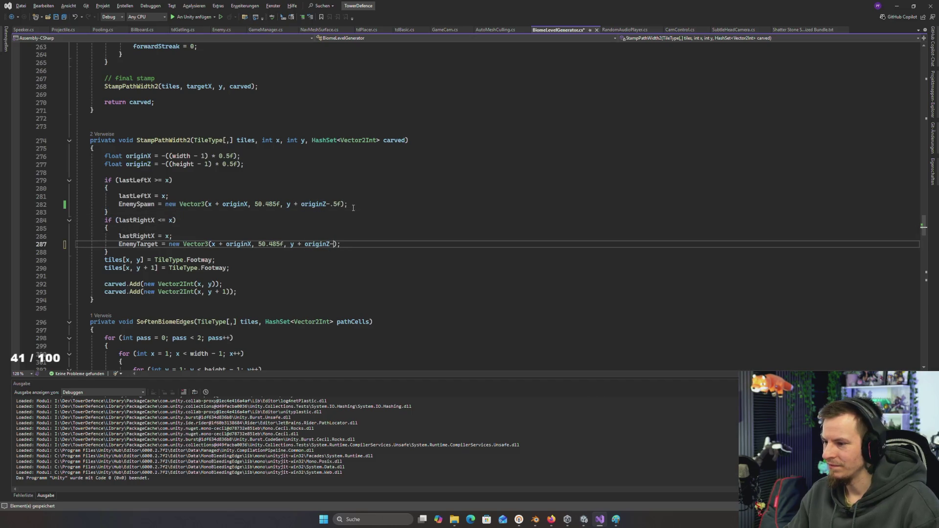
{"action": "type", "text": ".5f"}
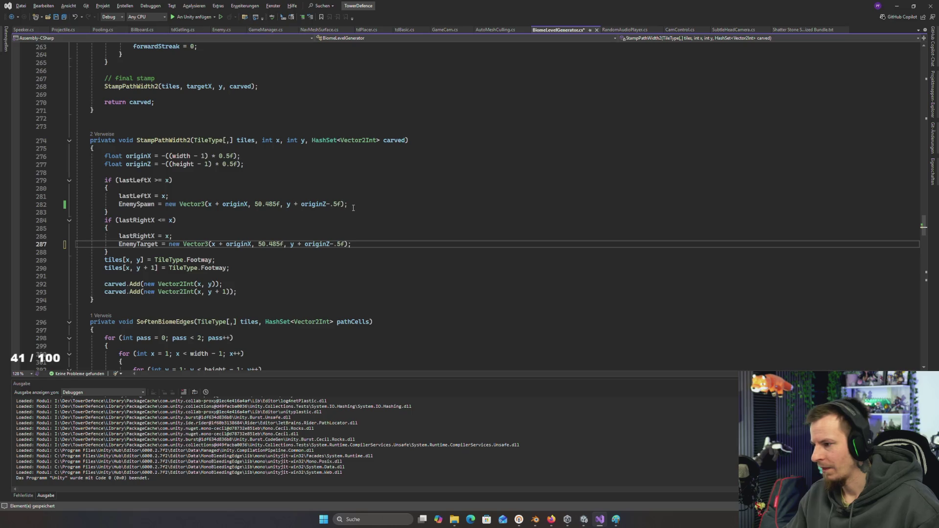
{"action": "left_click", "coordinate": [131, 251]}
- Save the script, return to Unity, and start the game to test enemy spawning
{"action": "key", "text": "ctrl+s"}
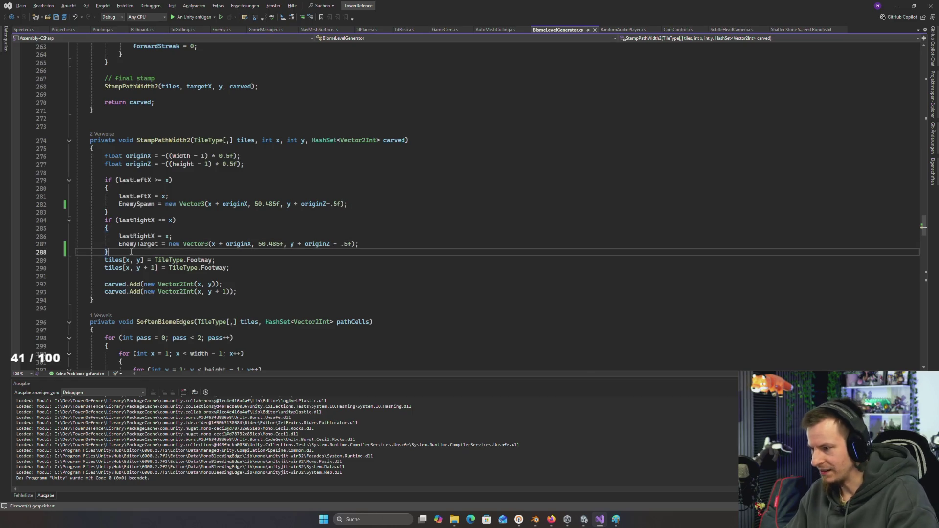
{"action": "key", "text": "alt+Tab"}
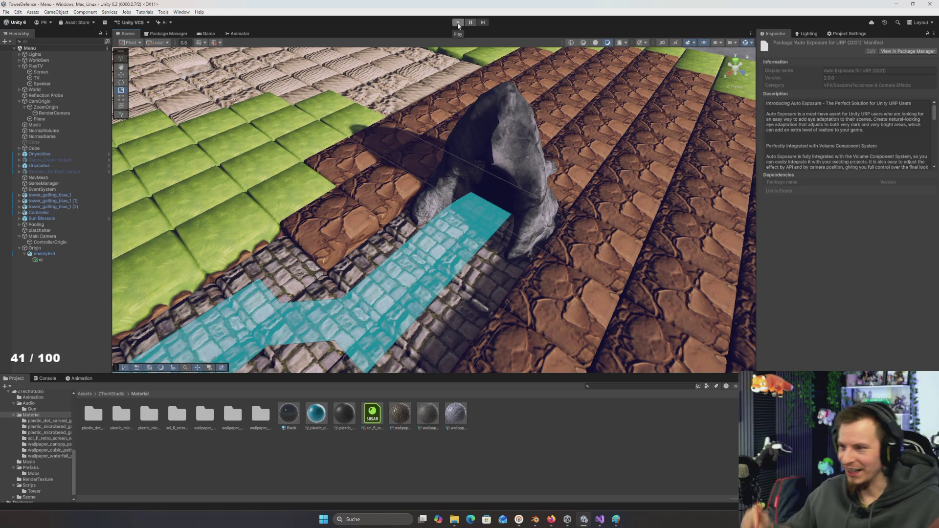
{"action": "left_click", "coordinate": [458, 23]}
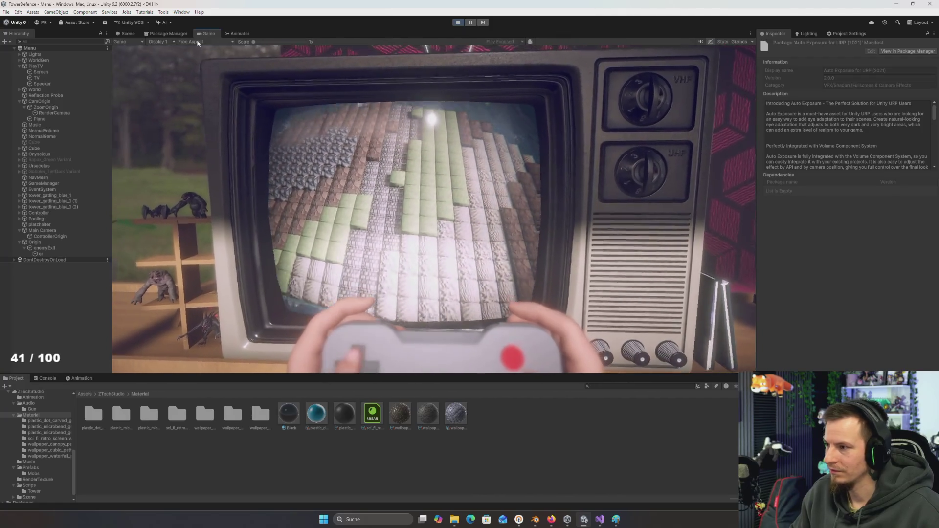
- Watch the Sun Blossom enemies beside the cave exit in the Scene view, then return to Visual Studio
{"action": "left_click", "coordinate": [122, 32]}
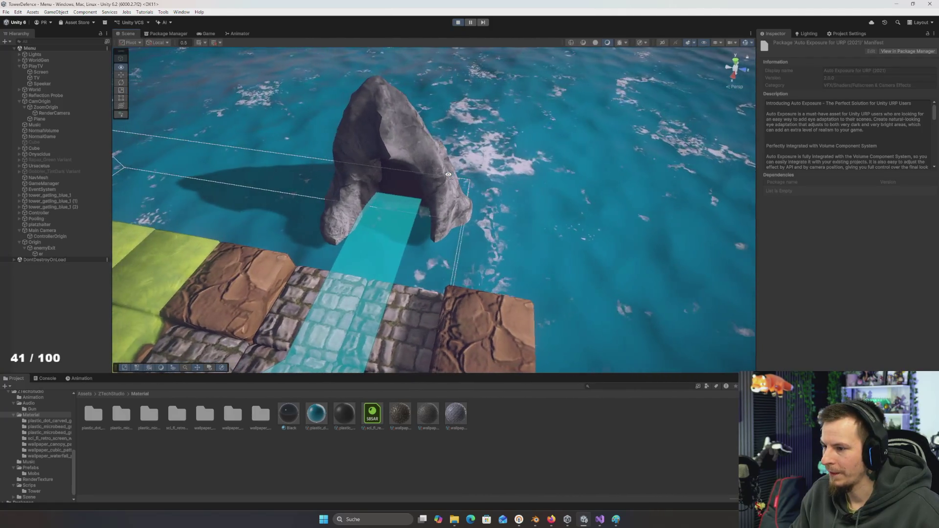
{"action": "key", "text": "alt+Tab"}
{"action": "key", "text": "alt+Tab"}
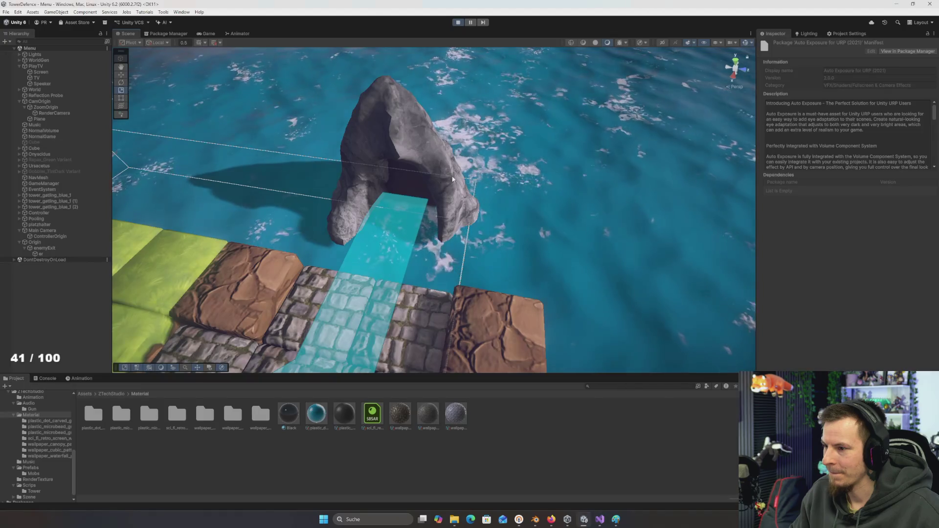
{"action": "left_click", "coordinate": [208, 33]}
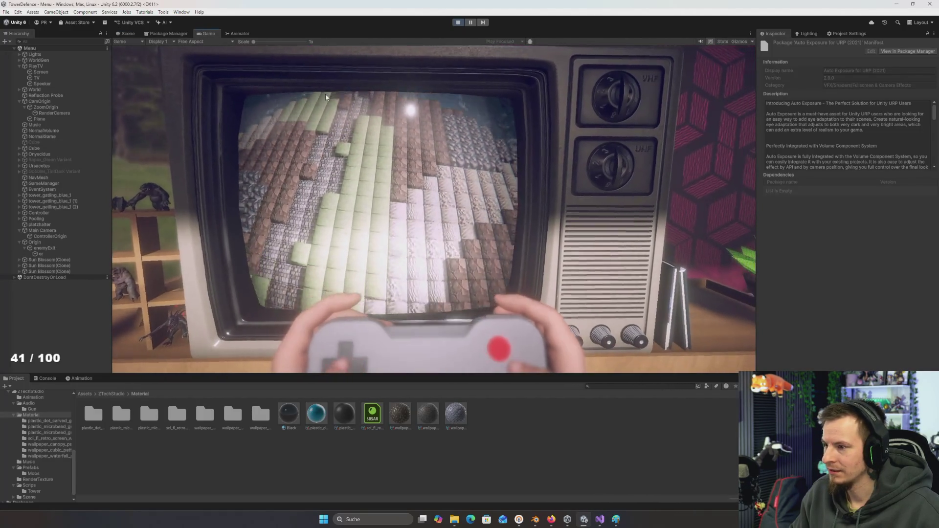
{"action": "left_click", "coordinate": [128, 33]}
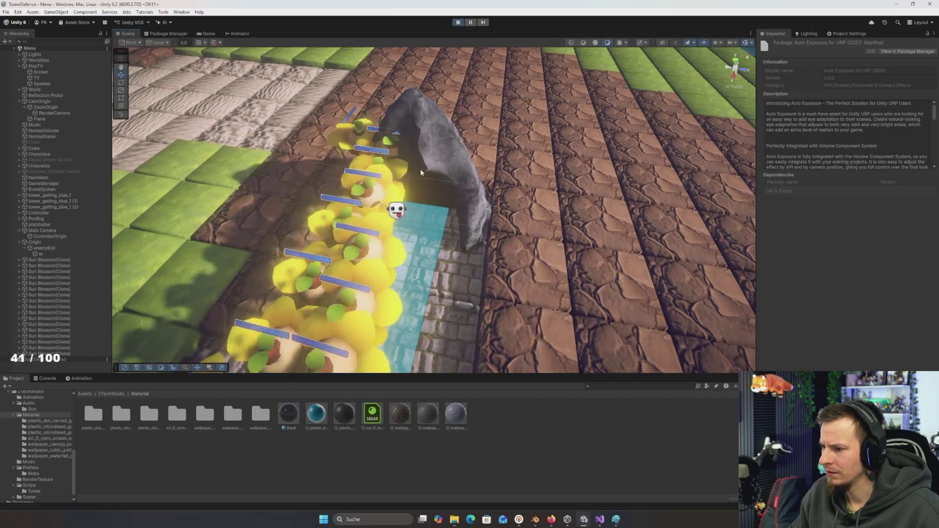
{"action": "mouse_move", "coordinate": [421, 173]}
{"action": "left_mouse_down"}
{"action": "mouse_move", "coordinate": [527, 162]}
{"action": "mouse_move", "coordinate": [396, 163]}
{"action": "left_mouse_up"}
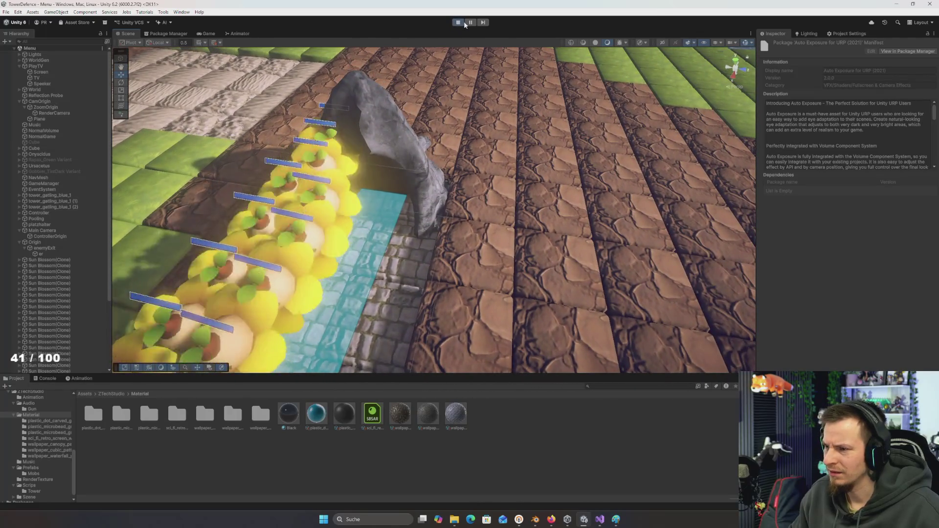
{"action": "key", "text": "alt+Tab"}
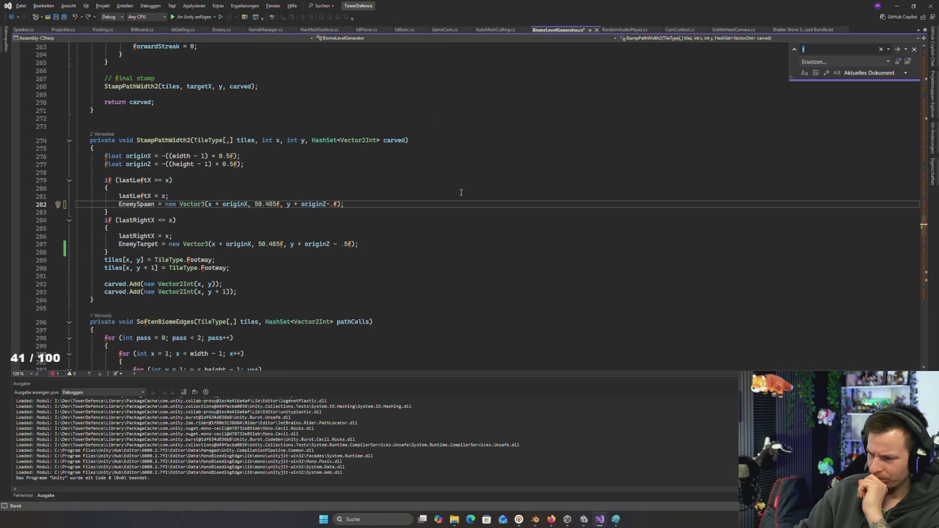
- Bring up the window switcher with the EnemySpawn offset left as originZ-.f
{"action": "key", "text": "alt+Tab"}
{"action": "key", "text": "alt+Tab"}
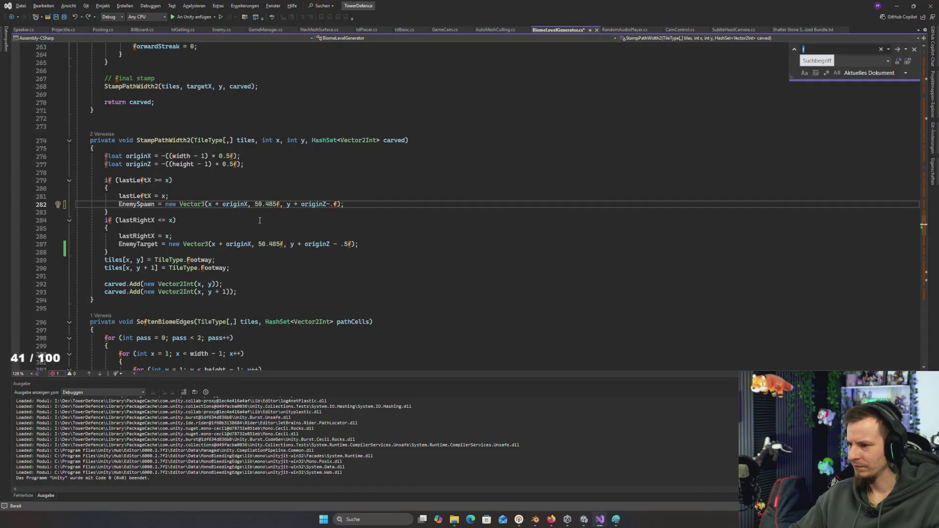
- Complete the EnemySpawn offset as originZ-.5f, save, and select ZoomOrigin back in Unity
{"action": "type", "text": "5"}
{"action": "key", "text": "ctrl+s"}
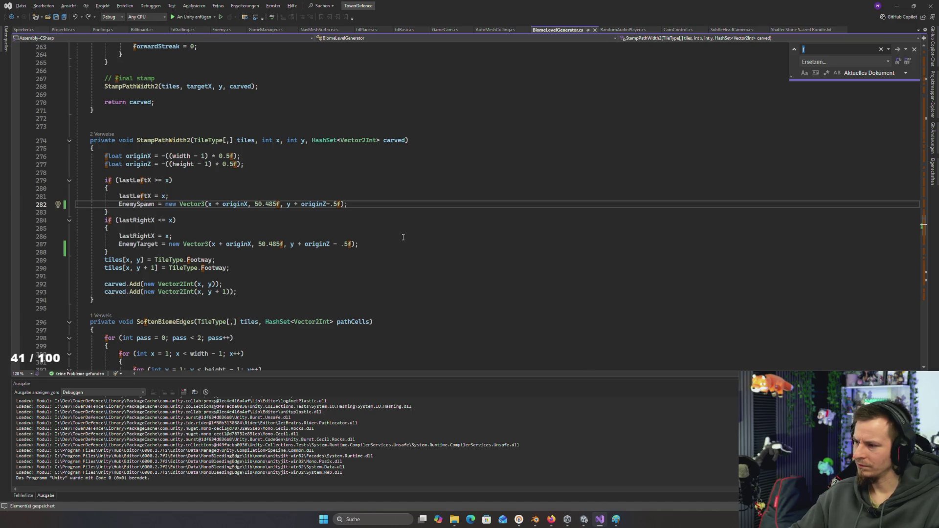
{"action": "scroll", "coordinate": [401, 238], "scroll_direction": "up", "scroll_amount": 6}
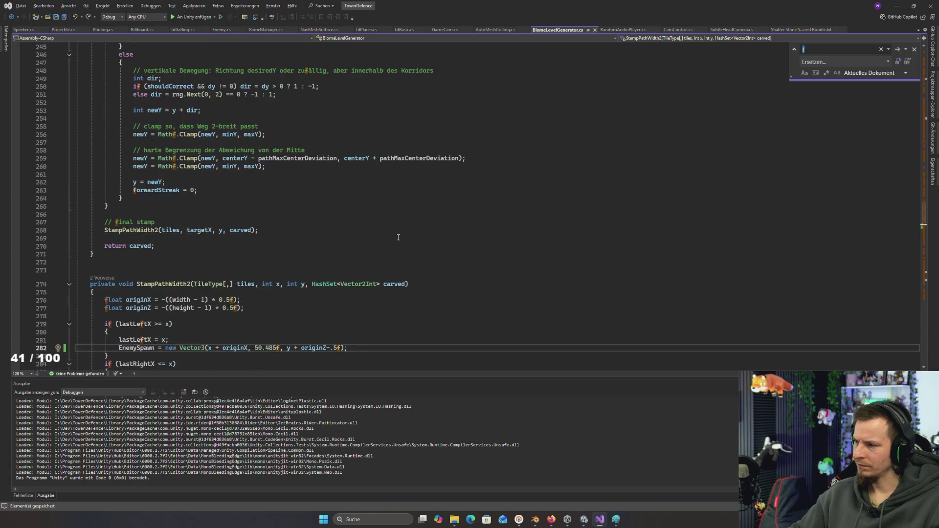
{"action": "scroll", "coordinate": [397, 237], "scroll_direction": "up", "scroll_amount": 5}
{"action": "scroll", "coordinate": [397, 236], "scroll_direction": "down", "scroll_amount": 5}
{"action": "key", "text": "alt+Tab"}
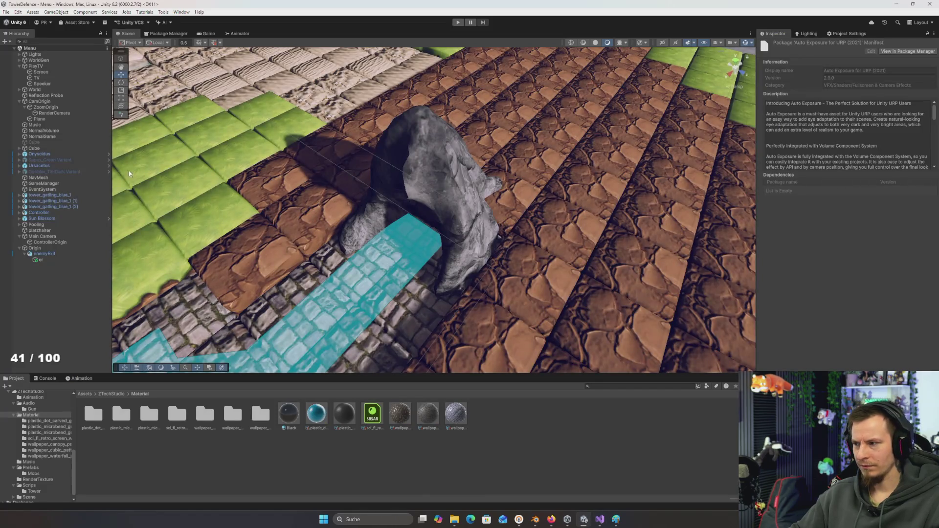
{"action": "left_click", "coordinate": [49, 107]}
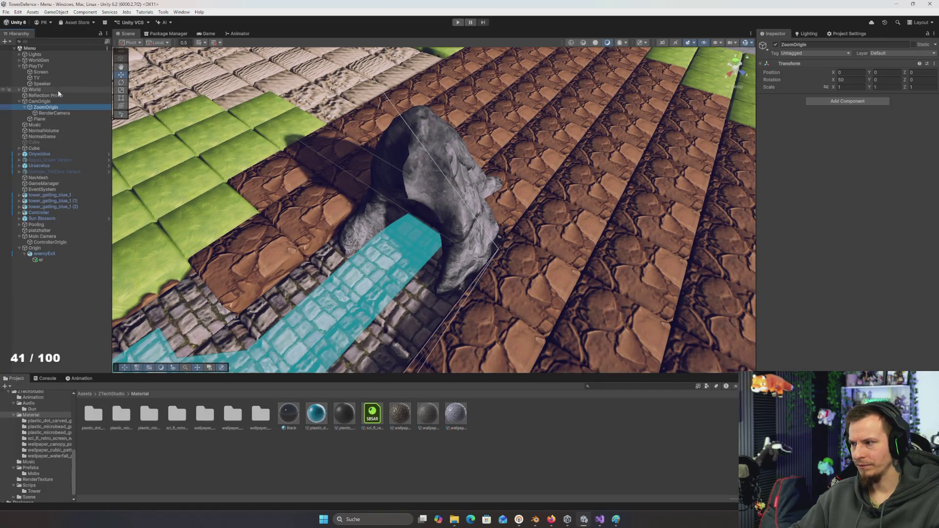
- Run the game, pause it, and inspect the Sun Blossom row by the cave exit in the Scene view
{"action": "key", "text": "ctrl+p"}
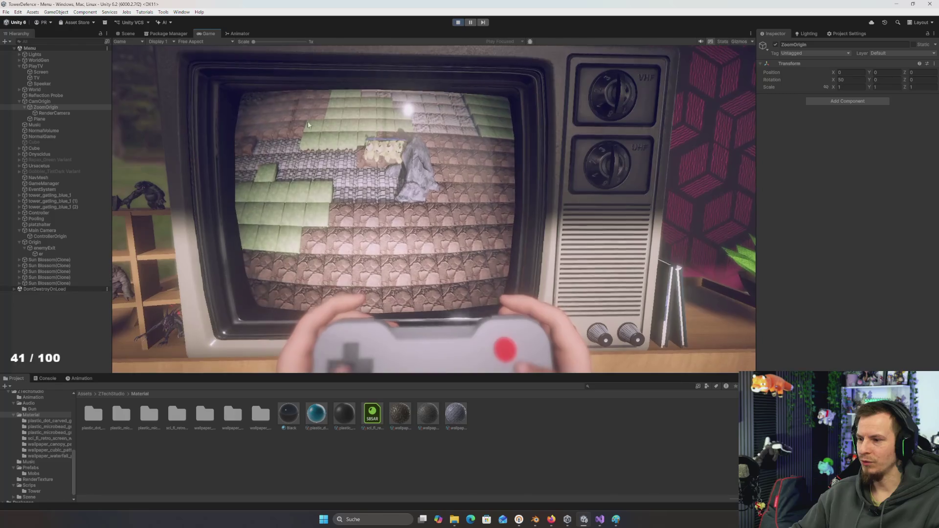
{"action": "key", "text": "ctrl+1"}
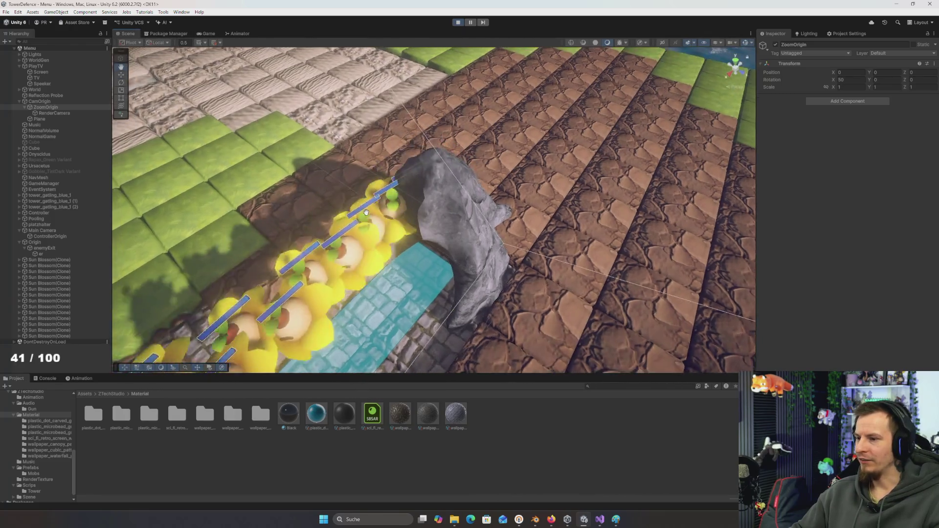
{"action": "mouse_move", "coordinate": [366, 212]}
{"action": "left_mouse_down"}
{"action": "mouse_move", "coordinate": [289, 244]}
{"action": "mouse_move", "coordinate": [285, 232]}
{"action": "mouse_move", "coordinate": [350, 228]}
{"action": "mouse_move", "coordinate": [315, 213]}
{"action": "left_mouse_up"}
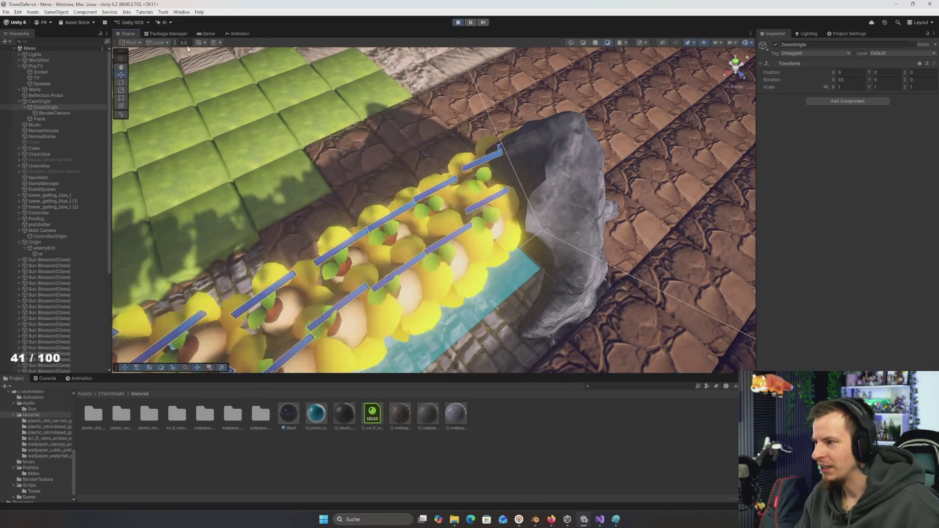
{"action": "left_click", "coordinate": [471, 22]}
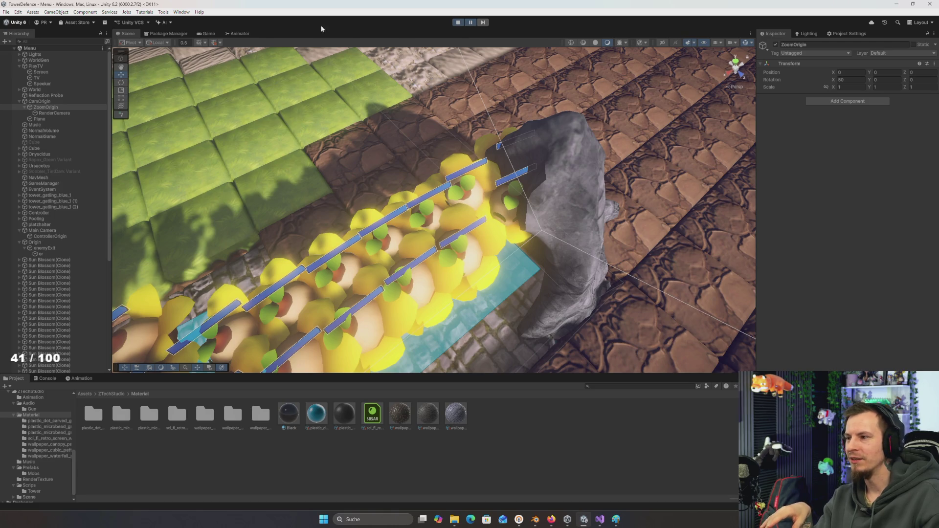
{"action": "left_click", "coordinate": [209, 33]}
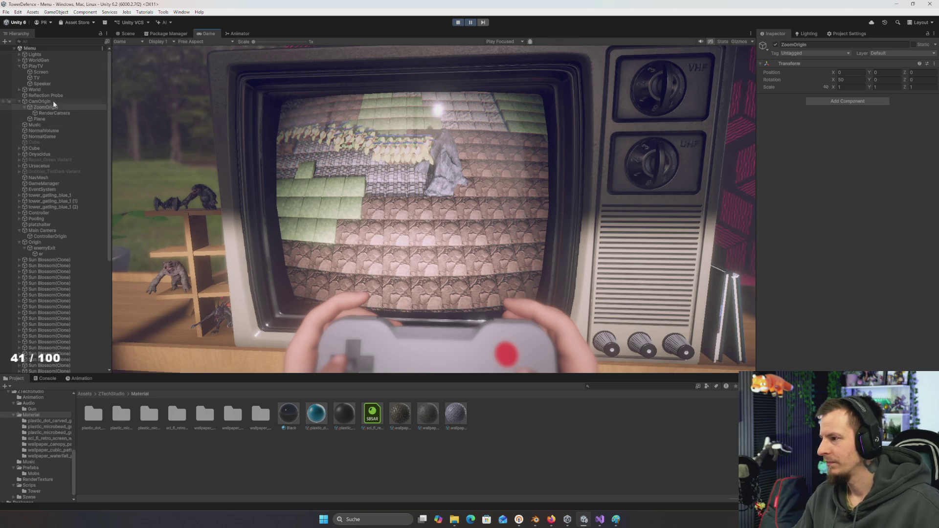
- On WorldGen's Biome Level Generator, drag Enemy Spawn Z from 2.5 down to -8.37
{"action": "left_click", "coordinate": [39, 60]}
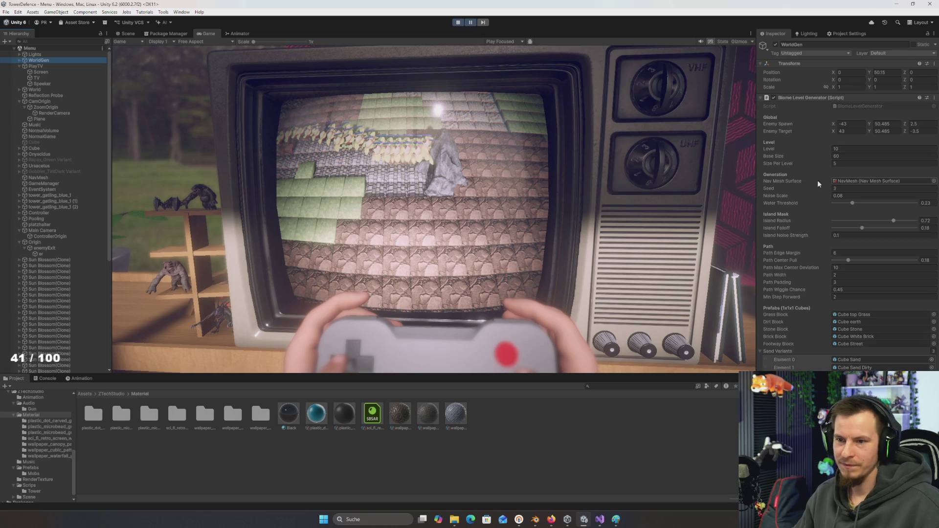
{"action": "left_click_drag", "start_coordinate": [754, 148], "coordinate": [713, 148]}
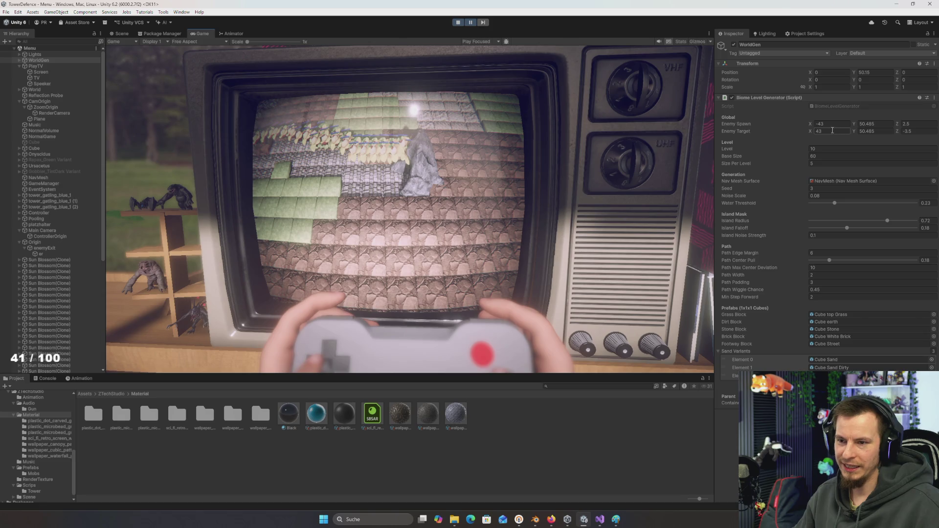
{"action": "left_click", "coordinate": [813, 156]}
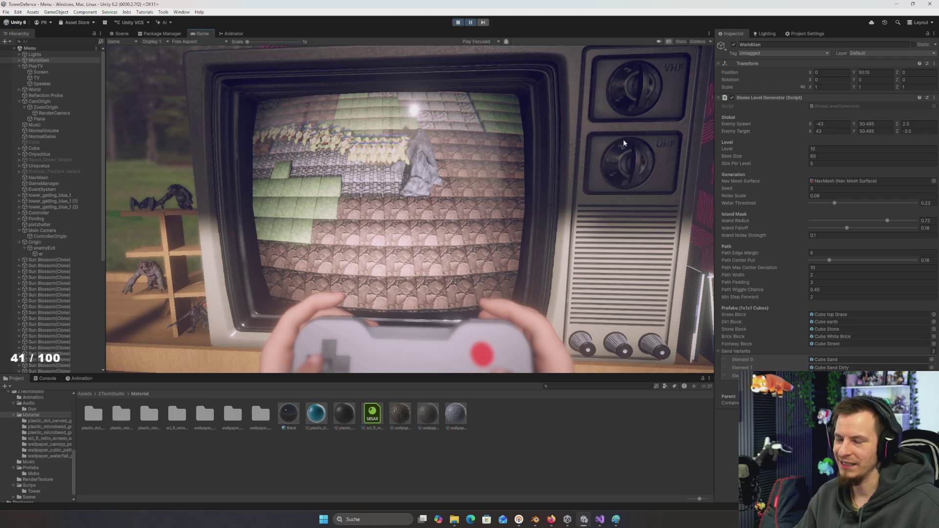
{"action": "left_click_drag", "start_coordinate": [896, 124], "coordinate": [806, 124]}
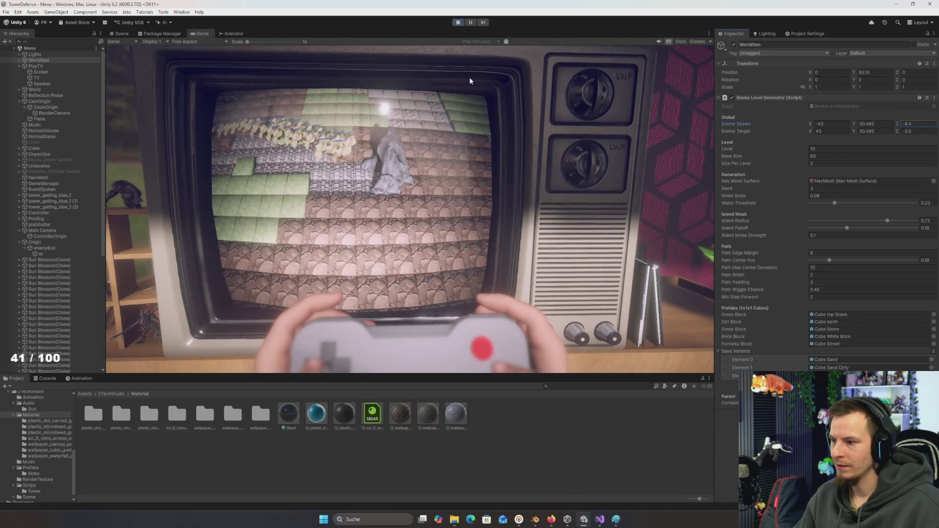
{"action": "left_click", "coordinate": [457, 23]}
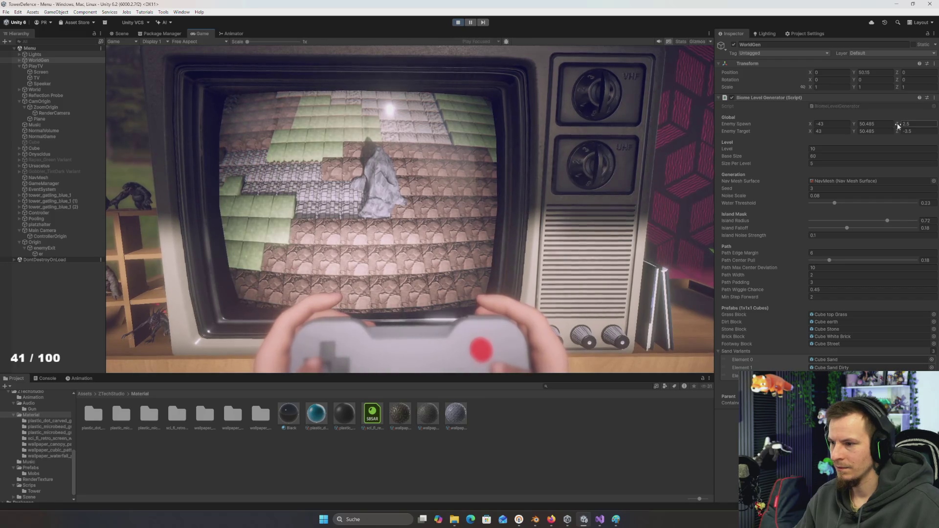
{"action": "left_click_drag", "start_coordinate": [897, 126], "coordinate": [862, 128]}
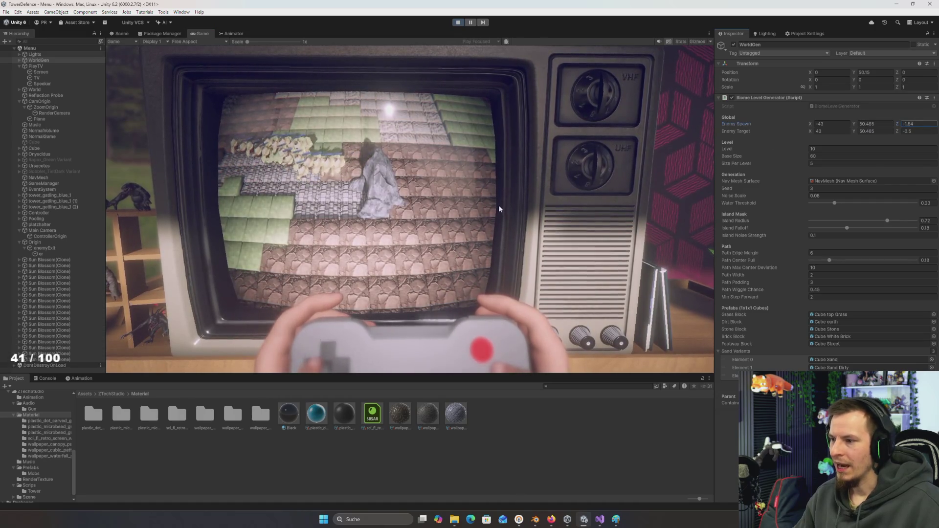
{"action": "left_click_drag", "start_coordinate": [891, 127], "coordinate": [863, 132]}
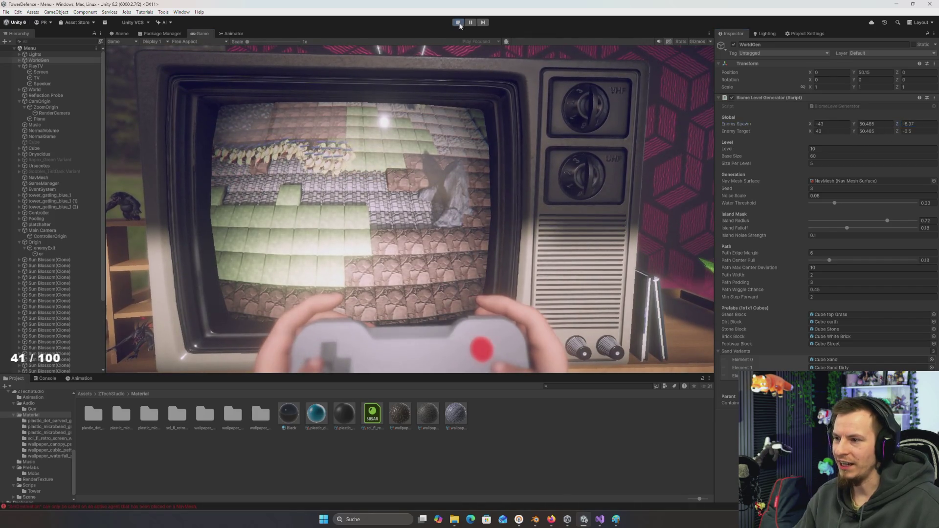
{"action": "key", "text": "alt+Tab"}
- Change the EnemyTarget z offset to originZ + .5f to match EnemySpawn and save the script
{"action": "left_click", "coordinate": [356, 347]}
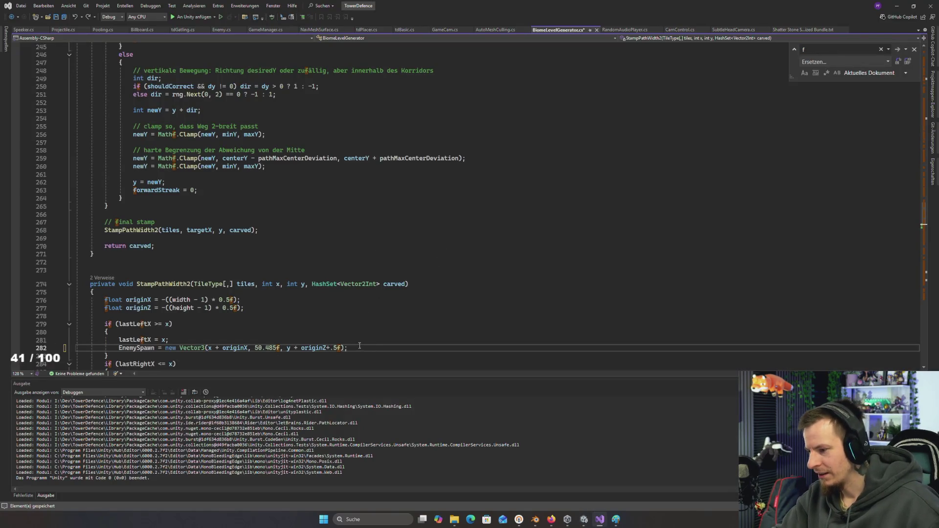
{"action": "scroll", "coordinate": [360, 343], "scroll_direction": "down", "scroll_amount": 3}
{"action": "left_click", "coordinate": [336, 317]}
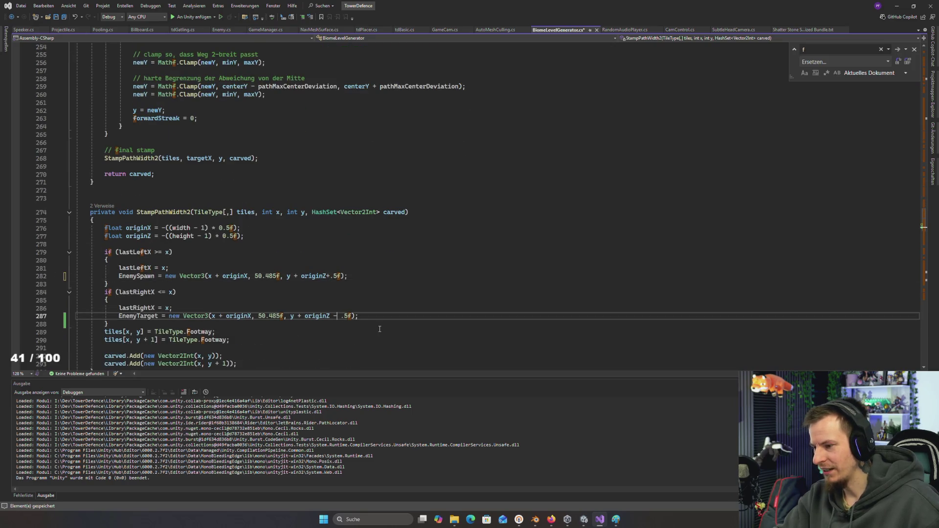
{"action": "type", "text": "+"}
{"action": "left_click", "coordinate": [365, 279]}
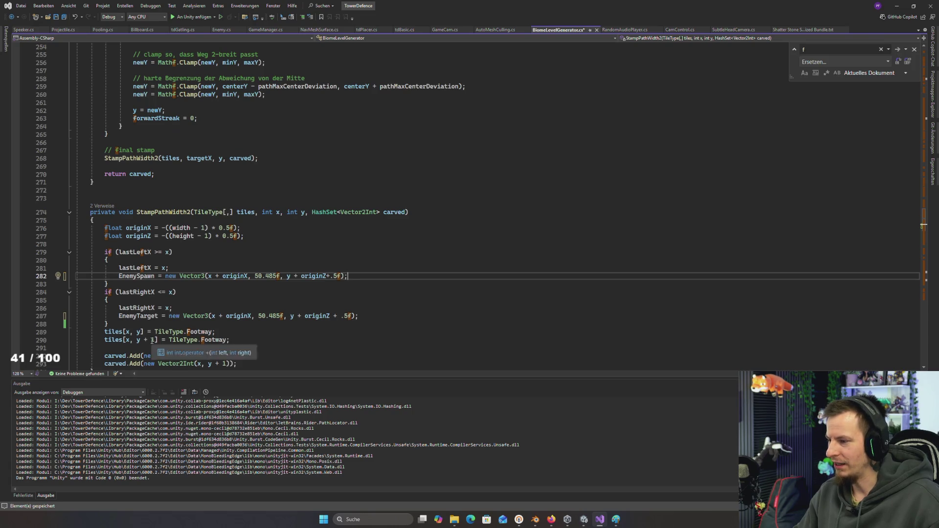
{"action": "scroll", "coordinate": [139, 320], "scroll_direction": "down", "scroll_amount": 2}
{"action": "left_click", "coordinate": [134, 324]}
{"action": "key", "text": "ctrl+k"}
{"action": "key", "text": "ctrl+d"}
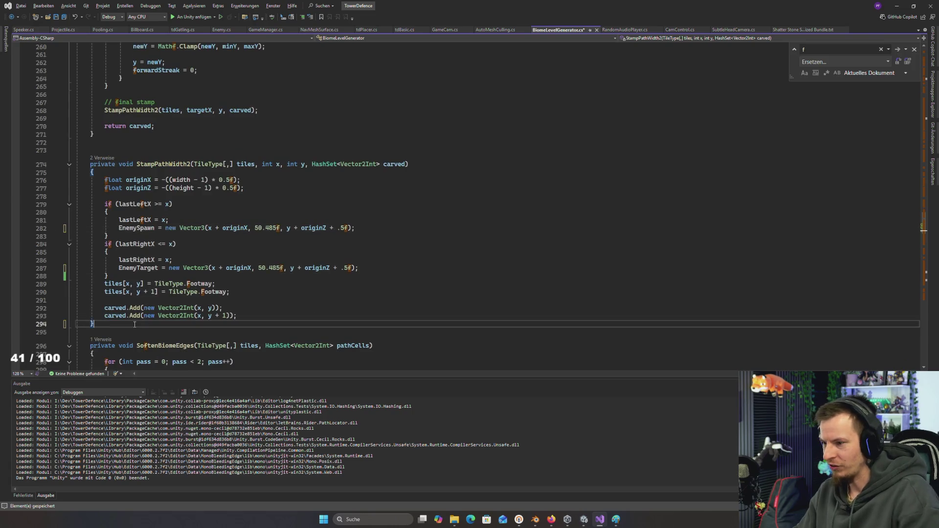
{"action": "key", "text": "ctrl+f"}
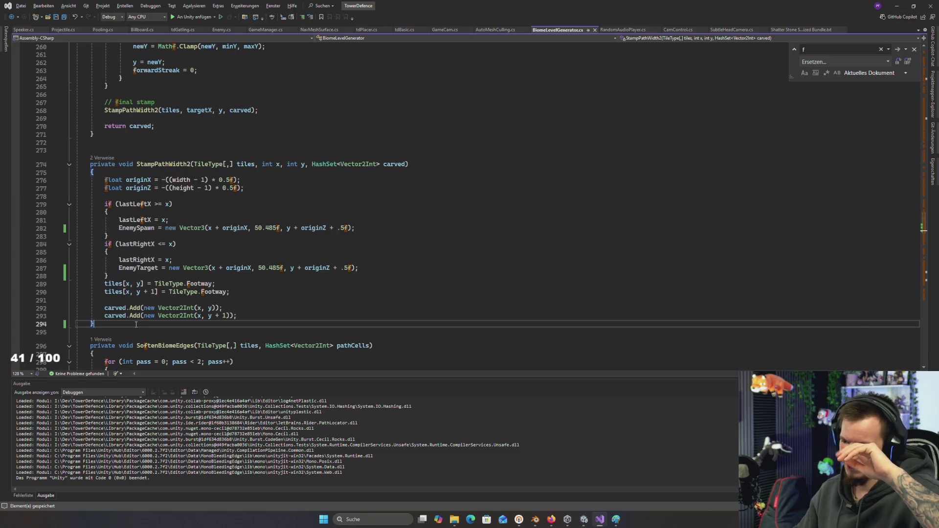
{"action": "key", "text": "alt+Tab"}
{"action": "key", "text": "alt+Tab"}
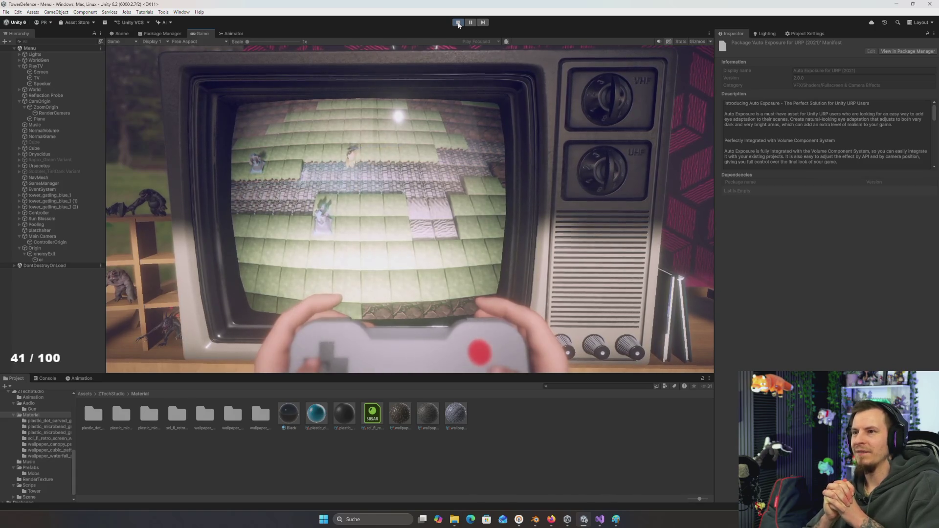
- Orbit the Scene view around the rock to check the Sun Blossoms lined up along the cyan path
{"action": "left_click", "coordinate": [120, 33]}
{"action": "mouse_move", "coordinate": [149, 47]}
{"action": "left_mouse_down"}
{"action": "mouse_move", "coordinate": [445, 279]}
{"action": "mouse_move", "coordinate": [429, 199]}
{"action": "left_mouse_up"}
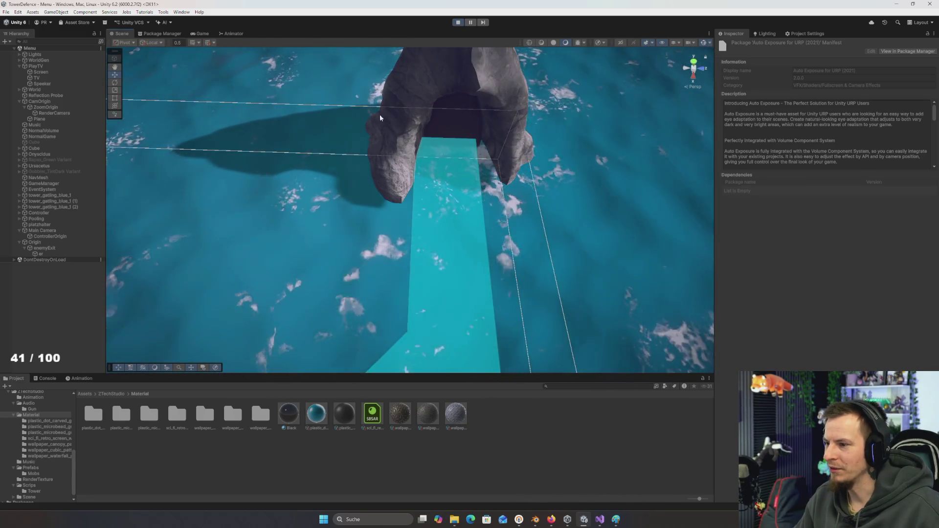
{"action": "mouse_move", "coordinate": [420, 151]}
{"action": "left_mouse_down"}
{"action": "mouse_move", "coordinate": [308, 184]}
{"action": "mouse_move", "coordinate": [317, 113]}
{"action": "mouse_move", "coordinate": [309, 49]}
{"action": "left_mouse_up"}
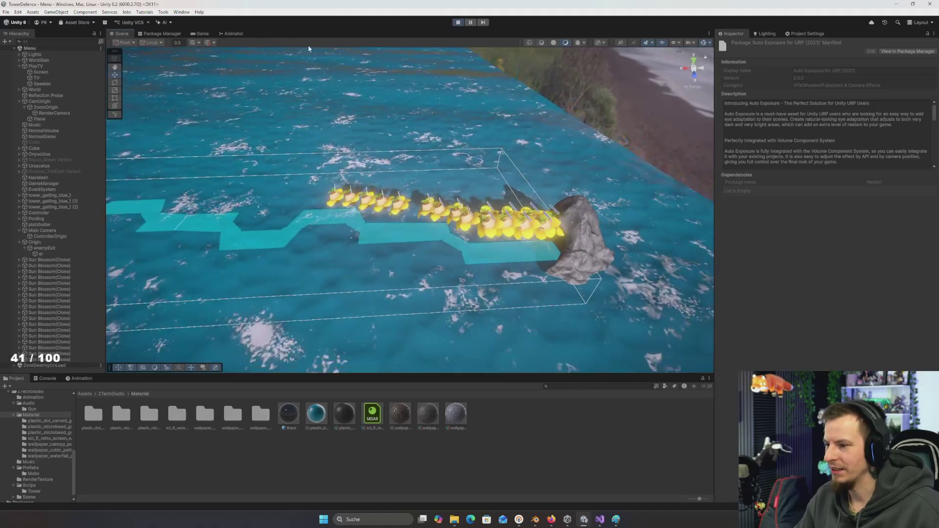
{"action": "left_click", "coordinate": [202, 33]}
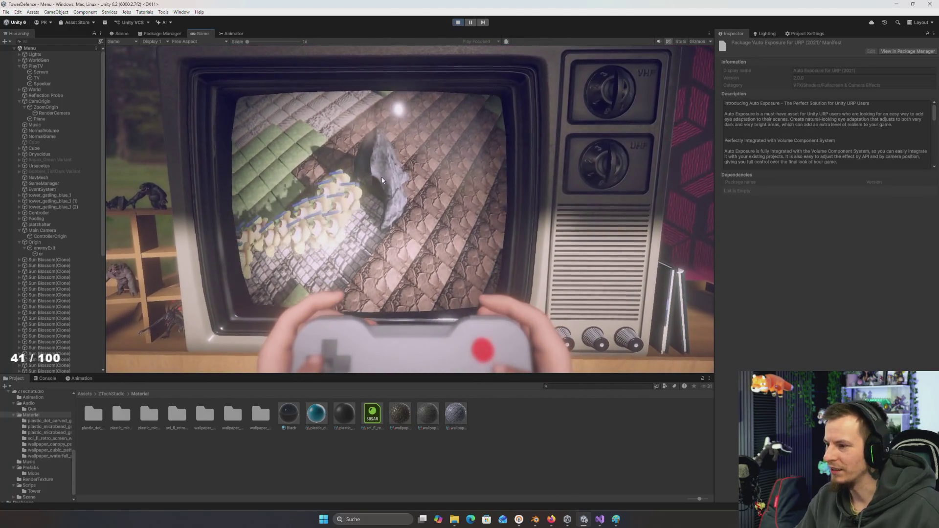
{"action": "key", "text": "alt+Tab"}
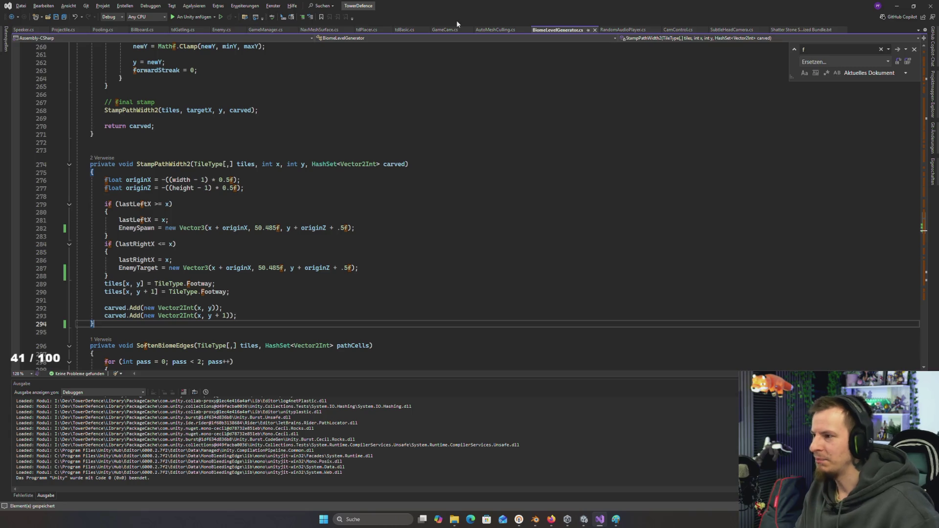
- Return to the Unity Editor, where the stopped game's TV screen shows the stone path
{"action": "key", "text": "alt+Tab"}
{"action": "scroll", "coordinate": [45, 475], "scroll_direction": "down", "scroll_amount": 1}
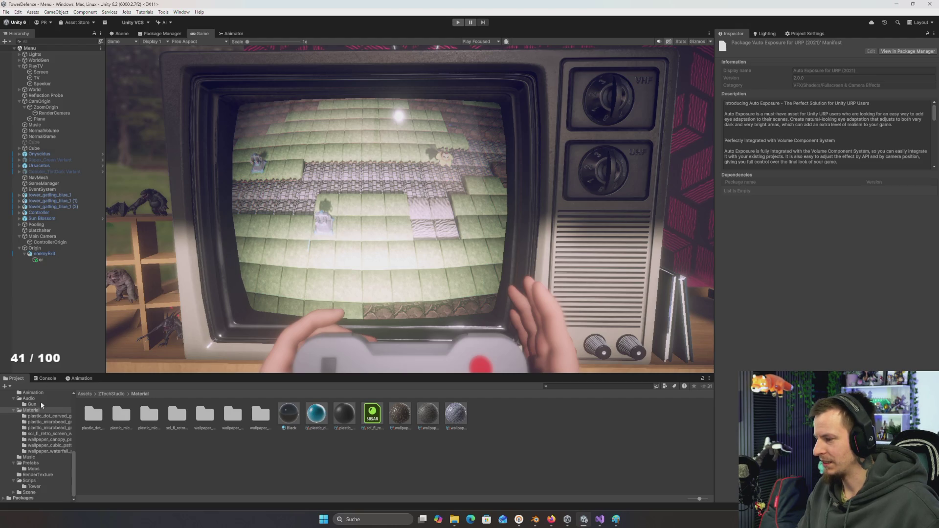
- Set the Sun Blossom prefab's NavMesh Agent speed to 1 and open its Enemy script in Visual Studio
{"action": "left_click", "coordinate": [34, 469]}
{"action": "double_click", "coordinate": [86, 418]}
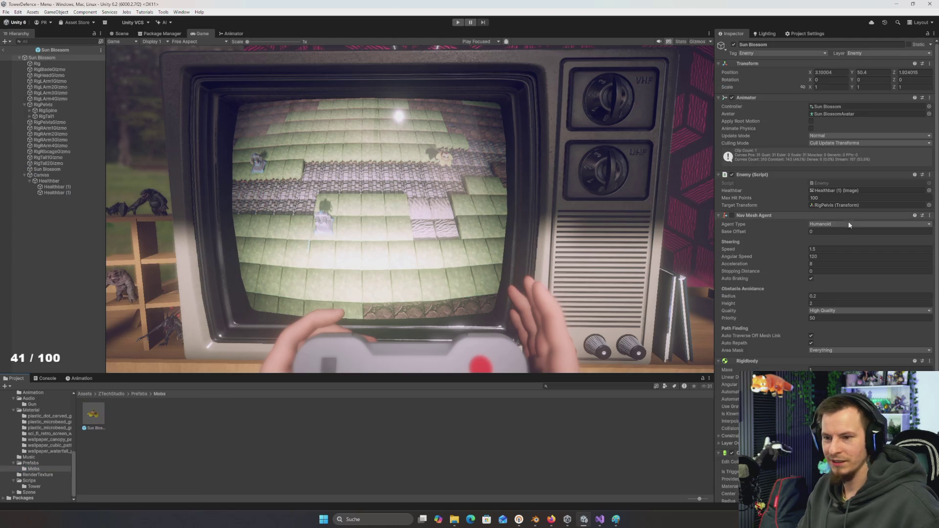
{"action": "left_click", "coordinate": [833, 249]}
{"action": "type", "text": "1"}
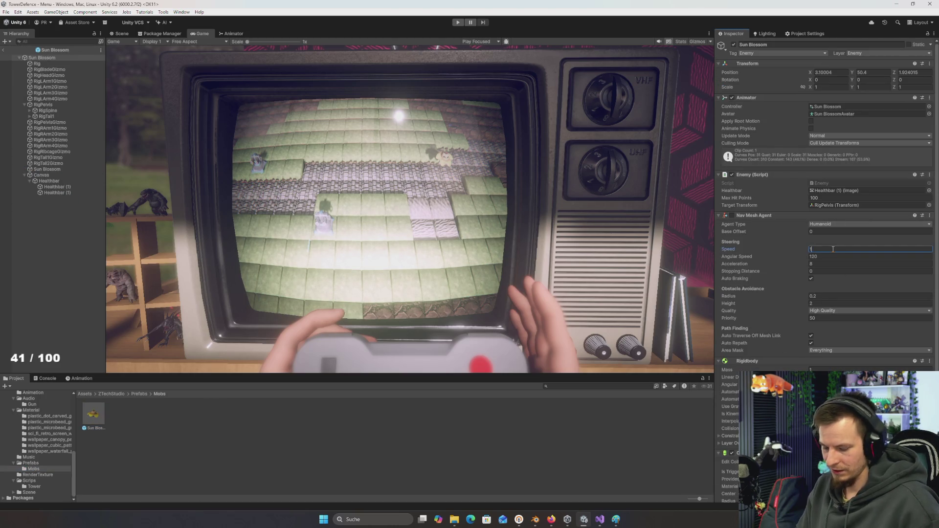
{"action": "double_click", "coordinate": [830, 184]}
{"action": "left_click", "coordinate": [231, 132]}
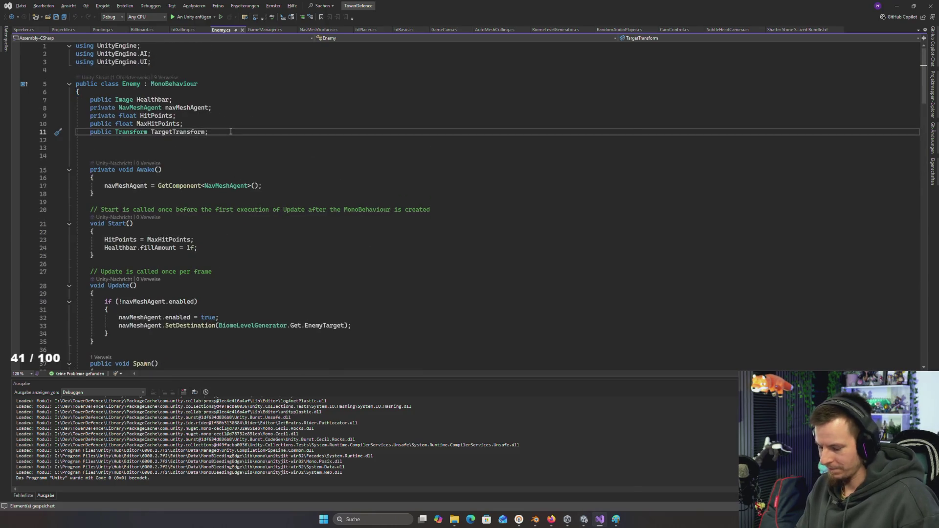
- Declare a private float SpawnAnimationTime field below TargetTransform and save Enemy.cs
{"action": "key", "text": "Return"}
{"action": "key", "text": "Return"}
{"action": "type", "text": "private float SpawnAnim"}
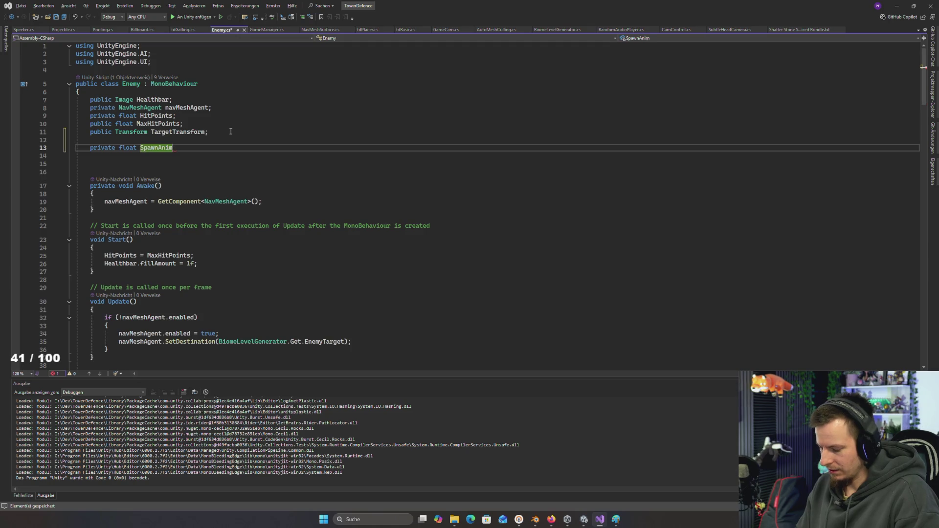
{"action": "type", "text": "ationTime"}
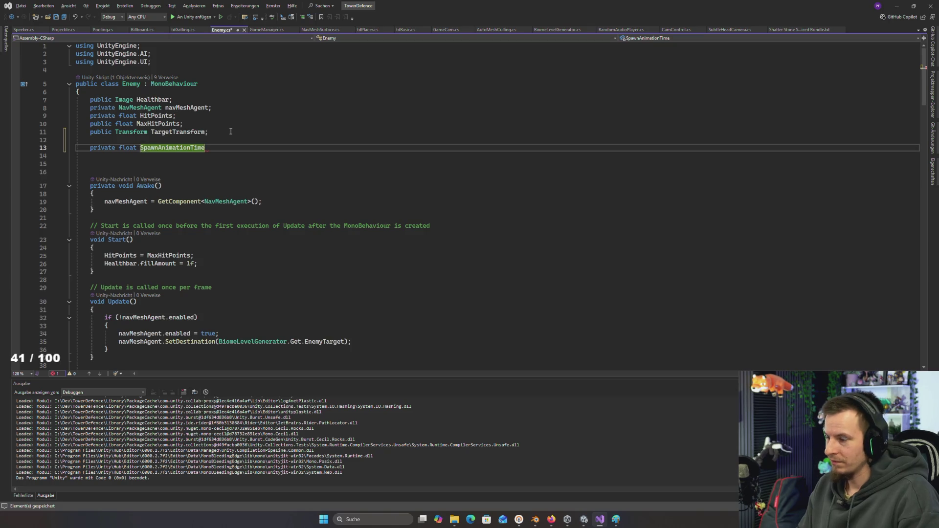
{"action": "type", "text": " f;"}
{"action": "key", "text": "ctrl+s"}
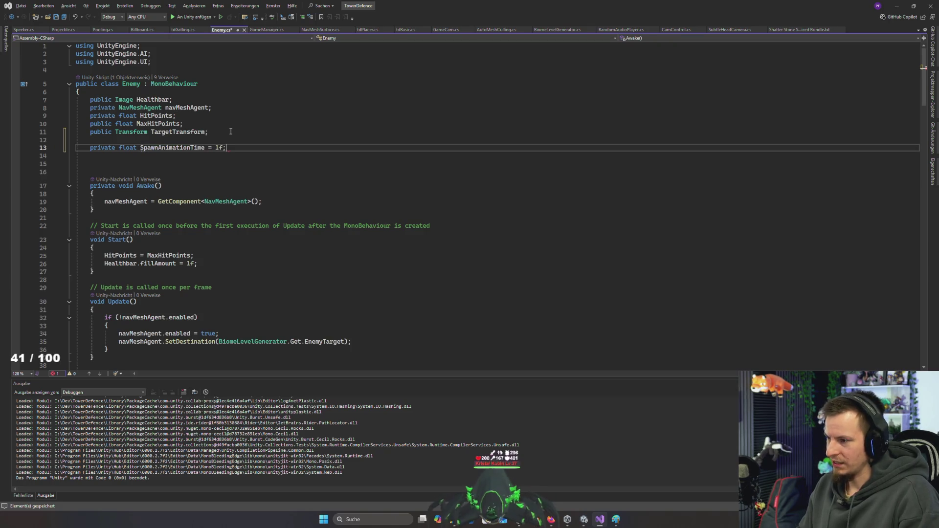
- Remove the SpawnAnimationTime field's old starting value of 1
{"action": "double_click", "coordinate": [186, 148]}
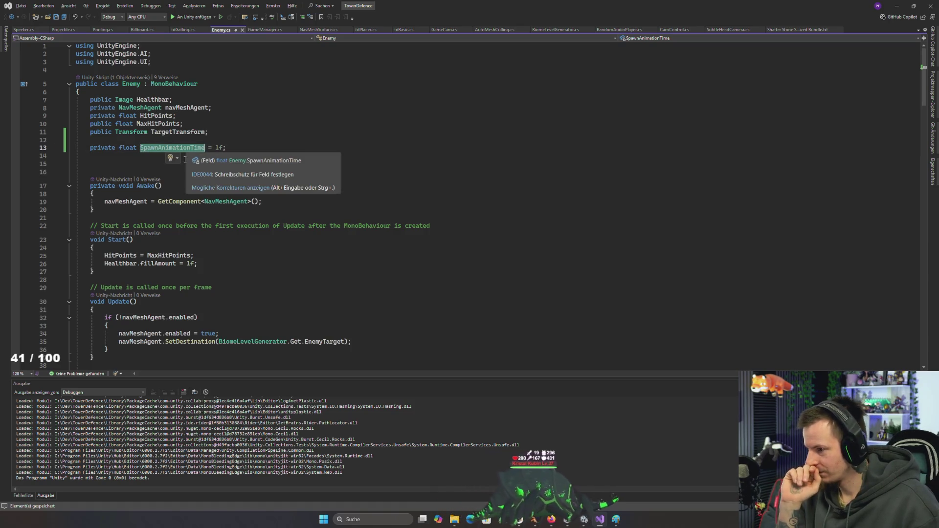
{"action": "left_click", "coordinate": [219, 147]}
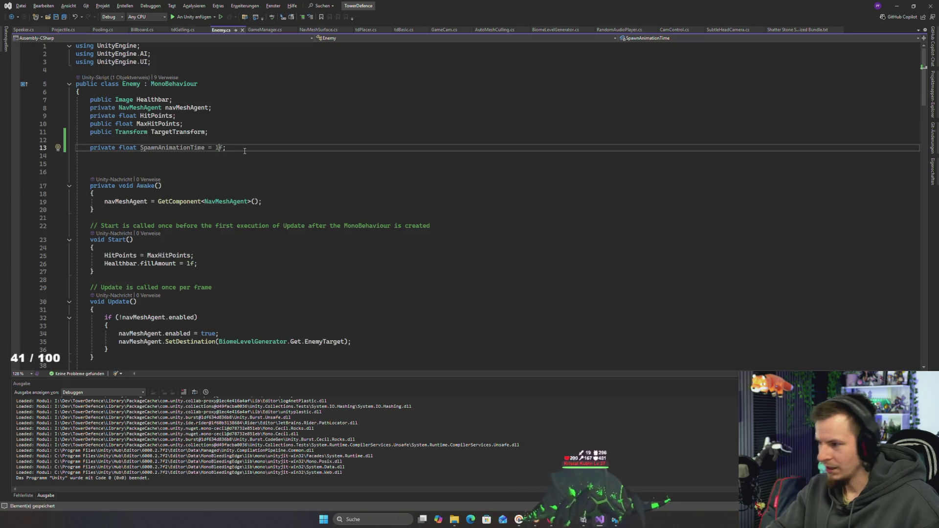
{"action": "key", "text": "BackSpace"}
- Give SpawnAnimationTime a starting value of 0f
{"action": "type", "text": "0"}
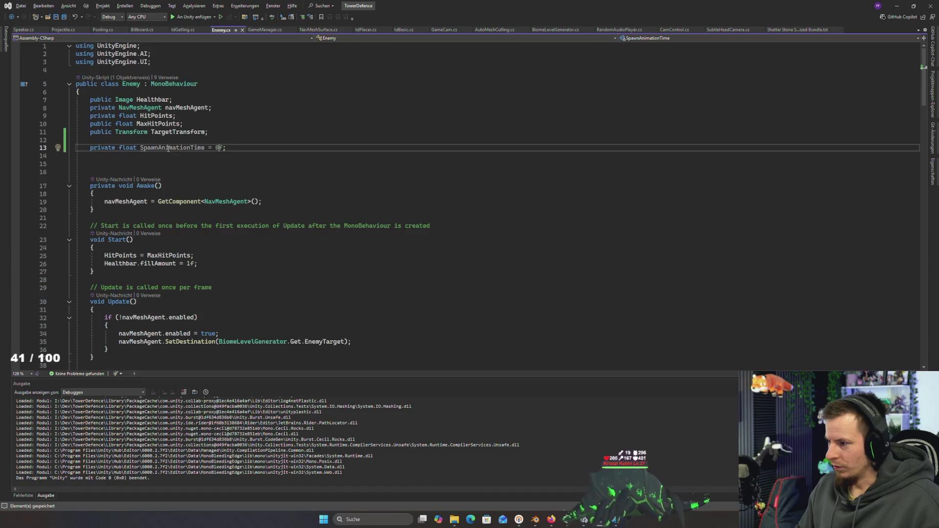
{"action": "double_click", "coordinate": [172, 147]}
{"action": "scroll", "coordinate": [166, 215], "scroll_direction": "down", "scroll_amount": 3}
{"action": "scroll", "coordinate": [166, 216], "scroll_direction": "down", "scroll_amount": 2}
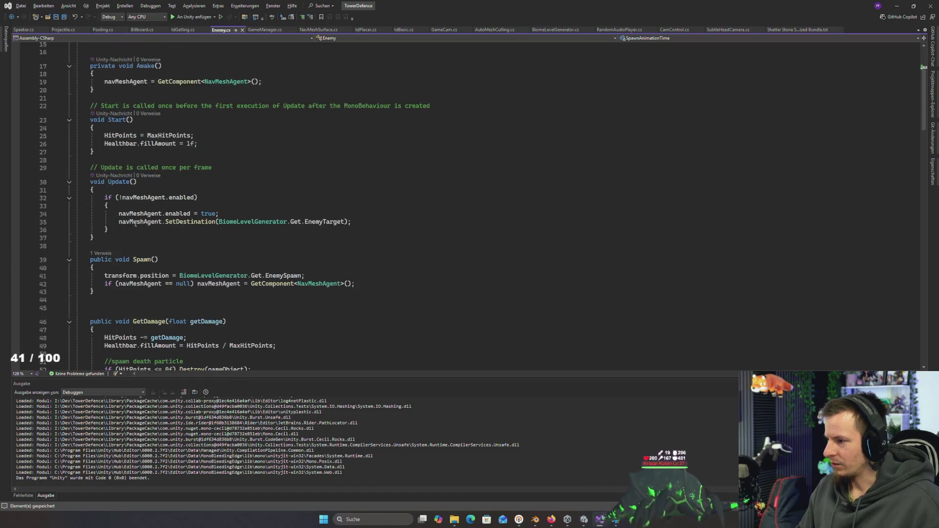
- Add an if (SpawnAnimationTime < 1f) block at the top of Update that adds Time.deltaTime, and save
{"action": "left_click", "coordinate": [153, 229]}
{"action": "key", "text": "Up"}
{"action": "key", "text": "Up"}
{"action": "key", "text": "Up"}
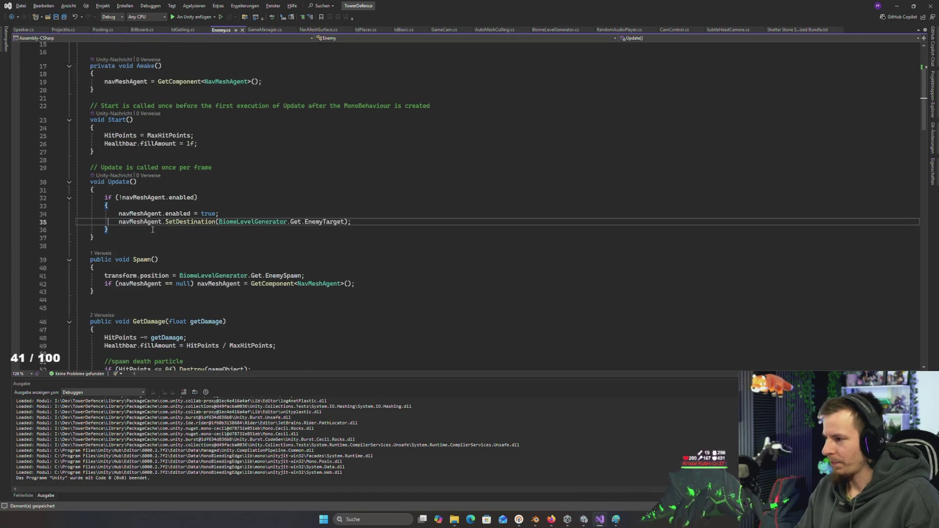
{"action": "key", "text": "Return"}
{"action": "key", "text": "Return"}
{"action": "key", "text": "Up"}
{"action": "type", "text": "if(SpawnAnimationTime"}
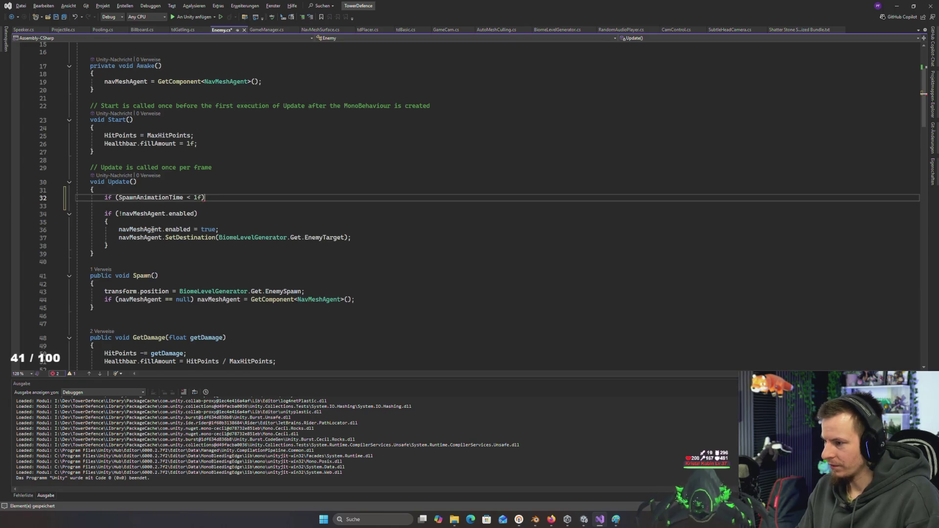
{"action": "key", "text": "Return"}
{"action": "type", "text": "{"}
{"action": "key", "text": "Return"}
{"action": "type", "text": "SpawnAnimationTime"}
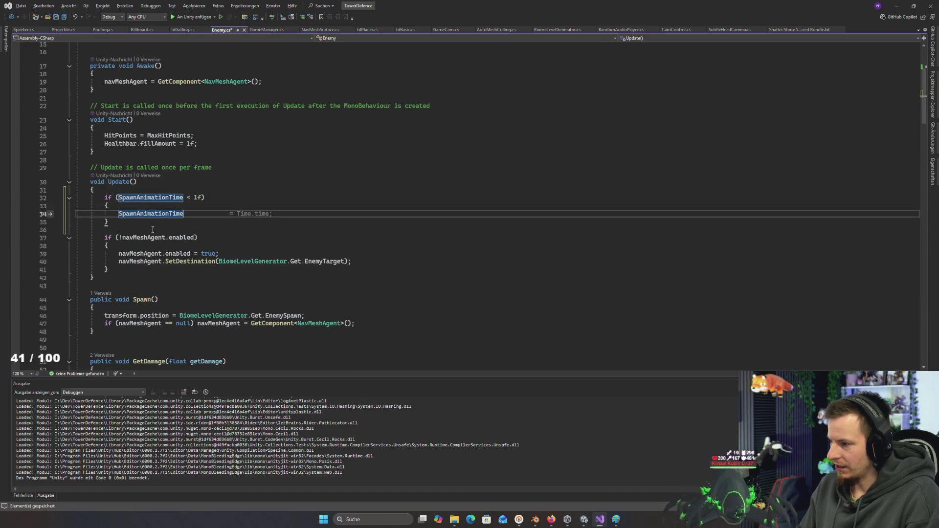
{"action": "type", "text": " += "}
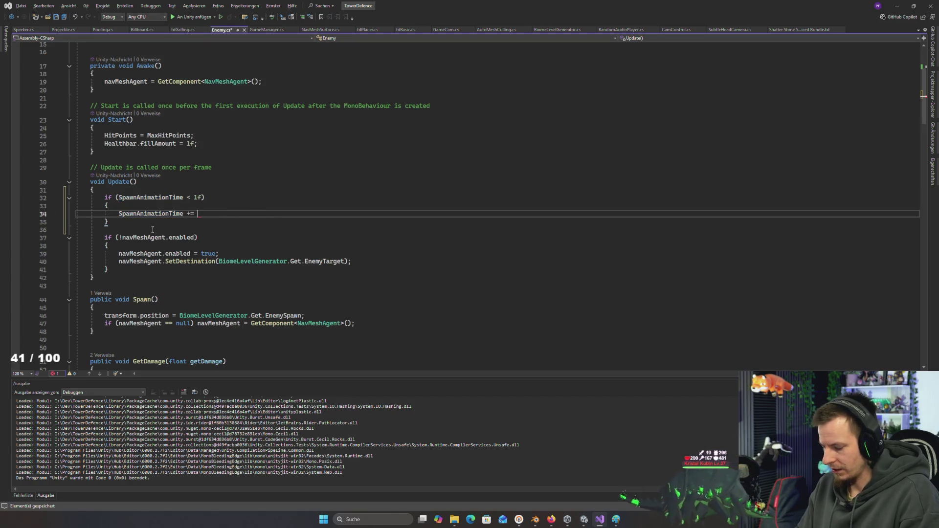
{"action": "type", "text": "Time.de"}
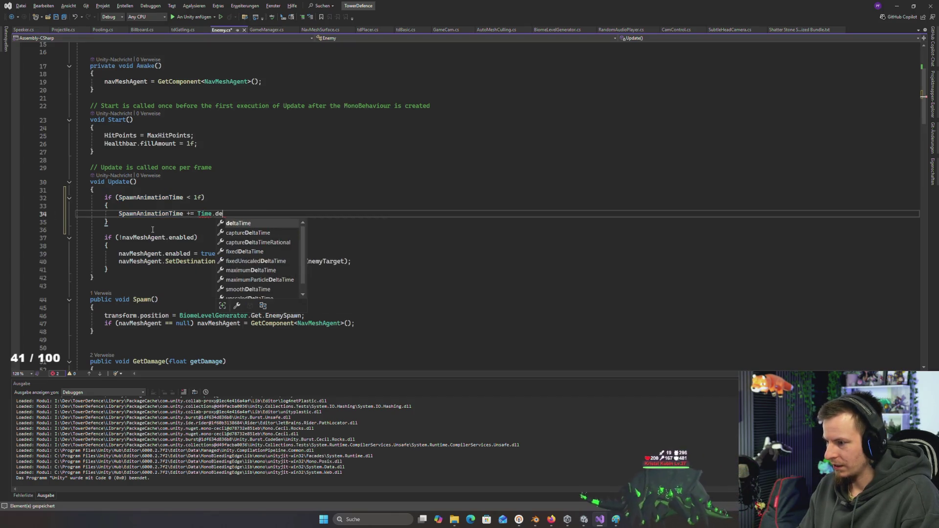
{"action": "type", "text": "ltaTime;"}
{"action": "key", "text": "ctrl+s"}
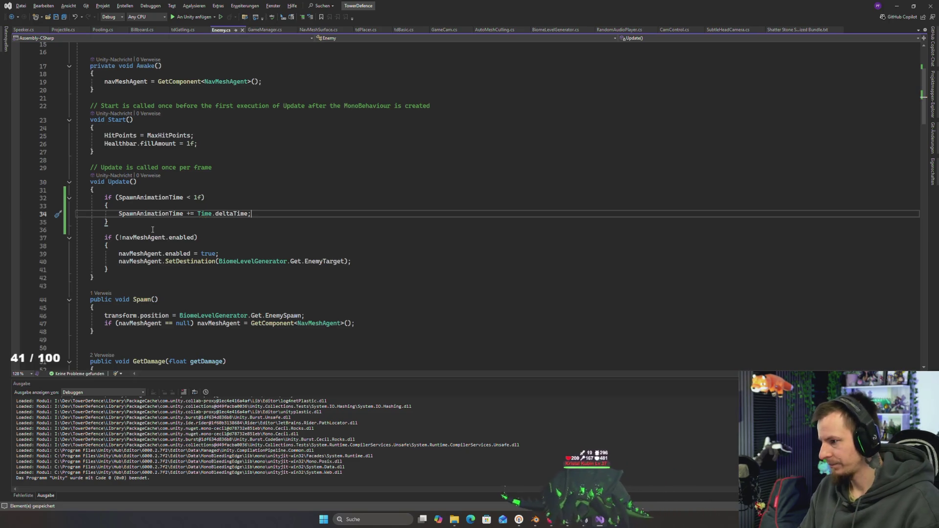
- Add Mathf.Min(SpawnAnimationTime, 1f) below the timer increment and save
{"action": "key", "text": "Return"}
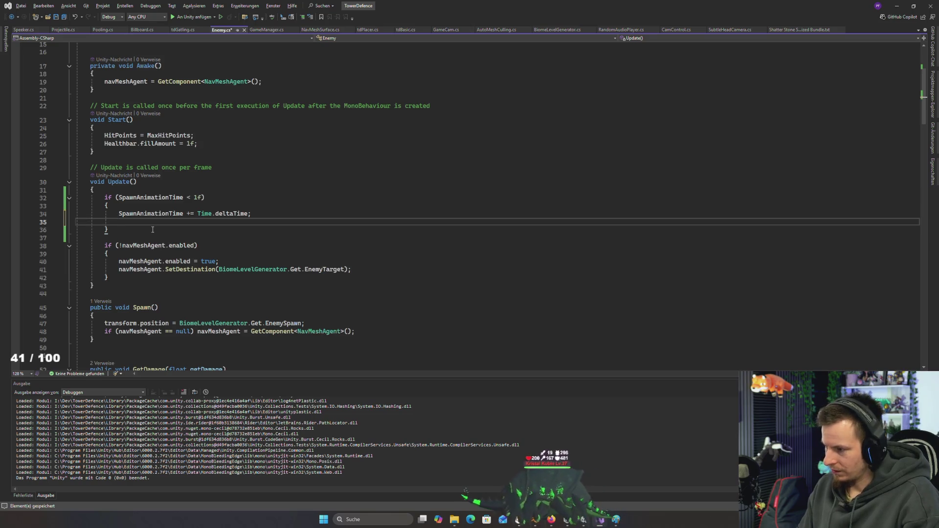
{"action": "type", "text": "Mathf"}
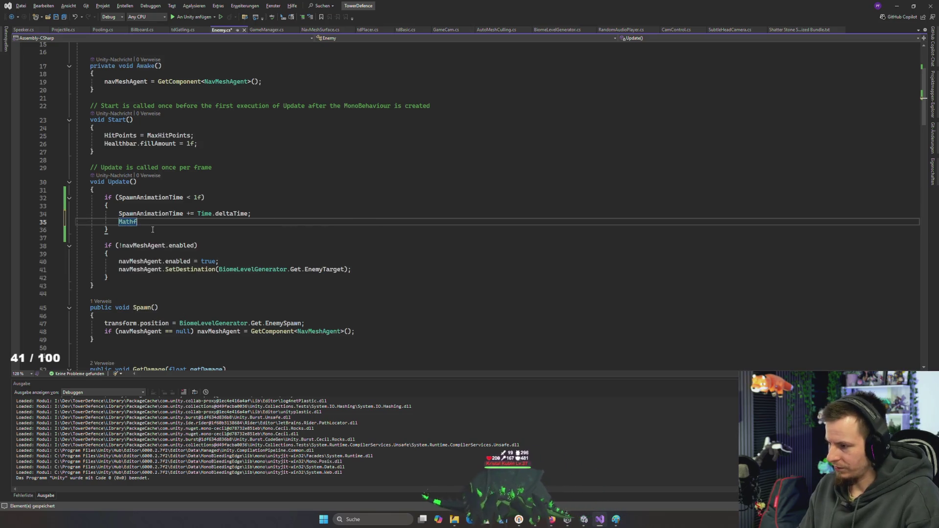
{"action": "type", "text": ".cla"}
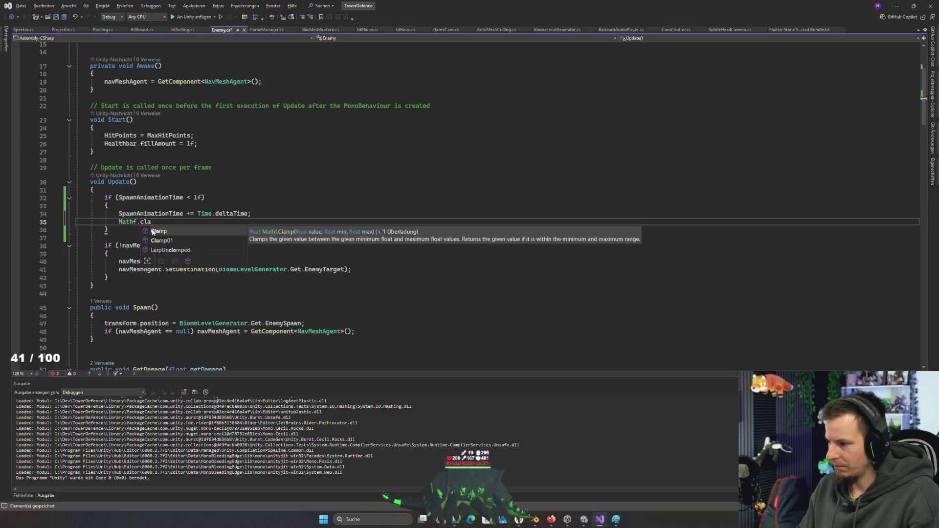
{"action": "key", "text": "BackSpace"}
{"action": "key", "text": "BackSpace"}
{"action": "key", "text": "BackSpace"}
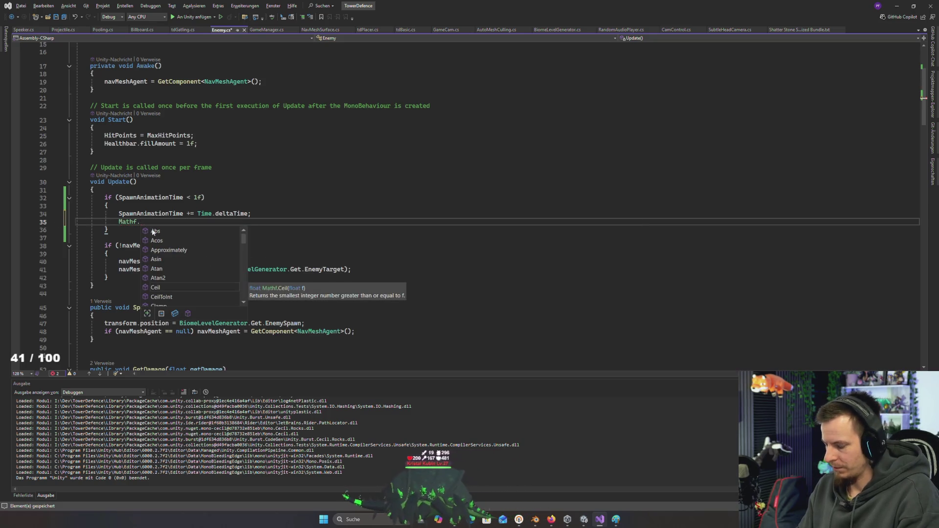
{"action": "type", "text": "Min"}
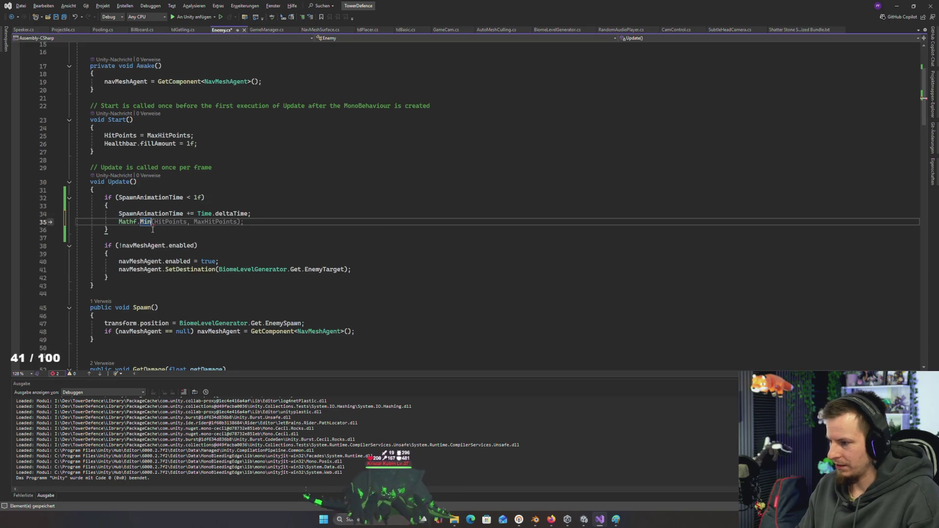
{"action": "type", "text": "(SpawnAnimationTime"}
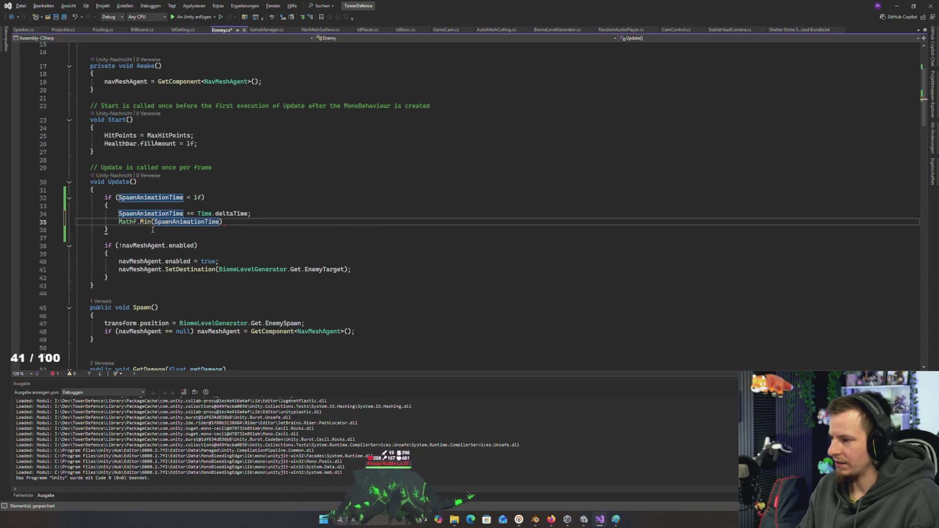
{"action": "type", "text": ",1f"}
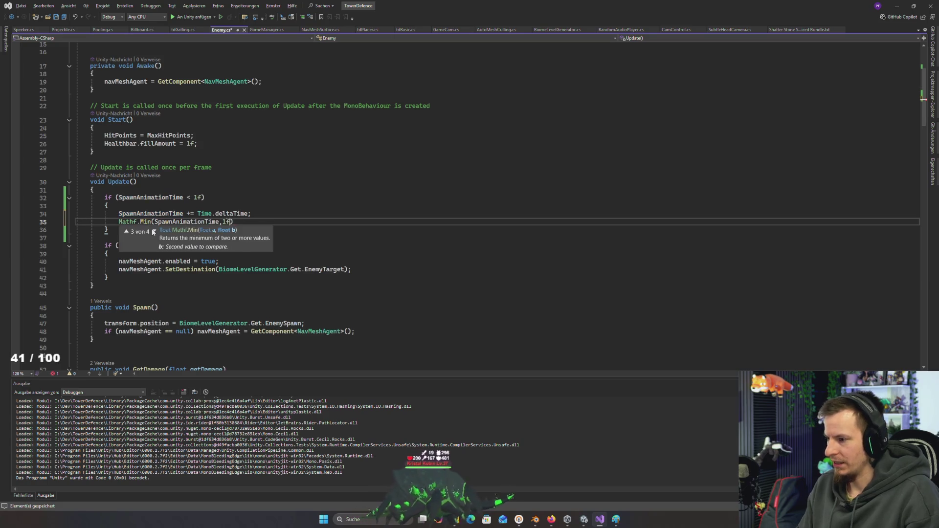
{"action": "type", "text": ")"}
{"action": "key", "text": "ctrl+s"}
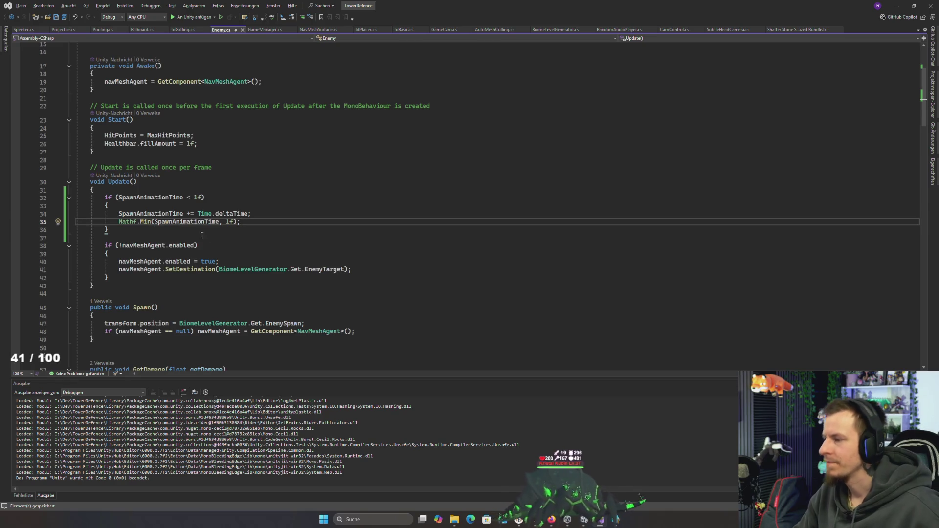
{"action": "key", "text": "Return"}
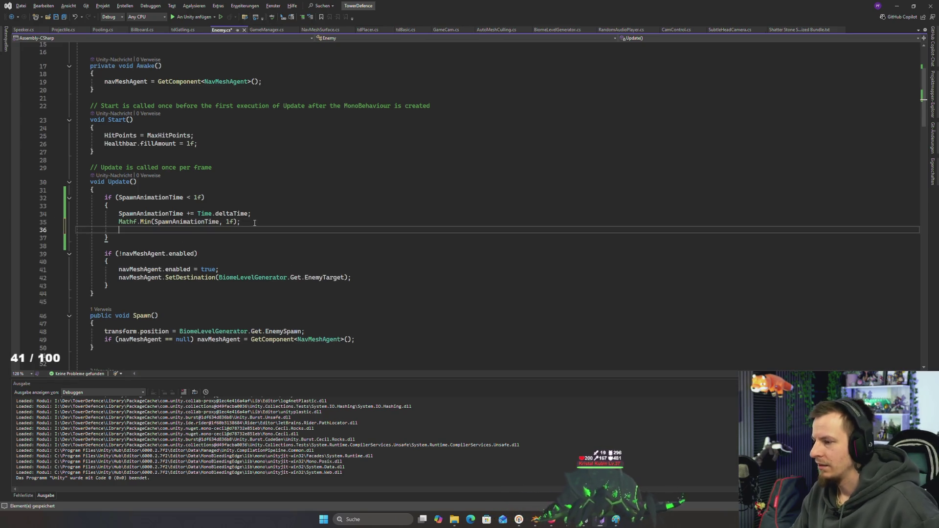
{"action": "mouse_move", "coordinate": [142, 223]}
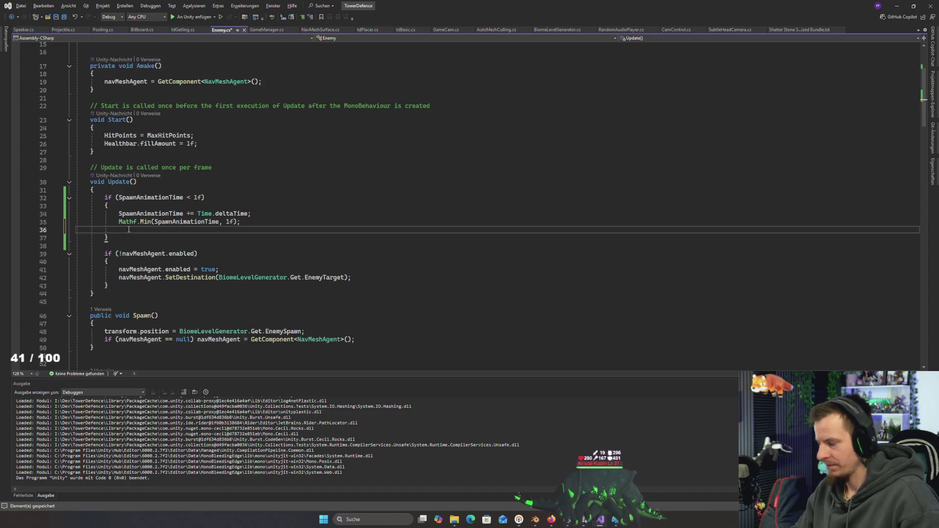
- Add transform.localScale = Vector3.one * SpawnAnimationTime inside the spawn-timer block
{"action": "type", "text": "transform"}
{"action": "type", "text": "."}
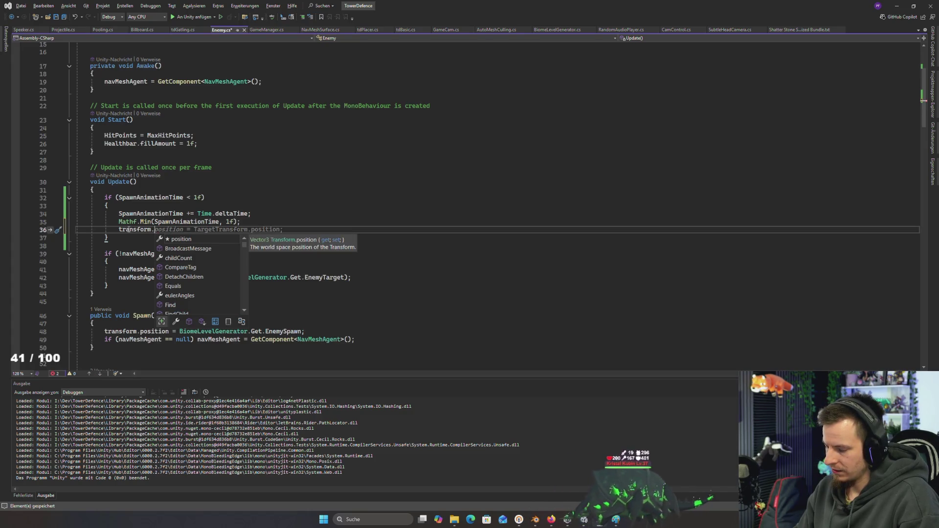
{"action": "type", "text": "localSca"}
{"action": "key", "text": "Tab"}
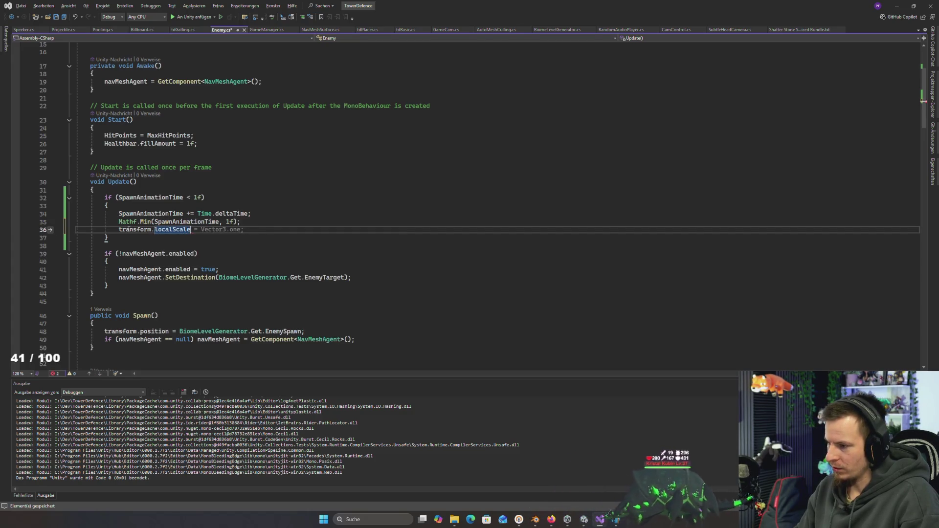
{"action": "type", "text": " ="}
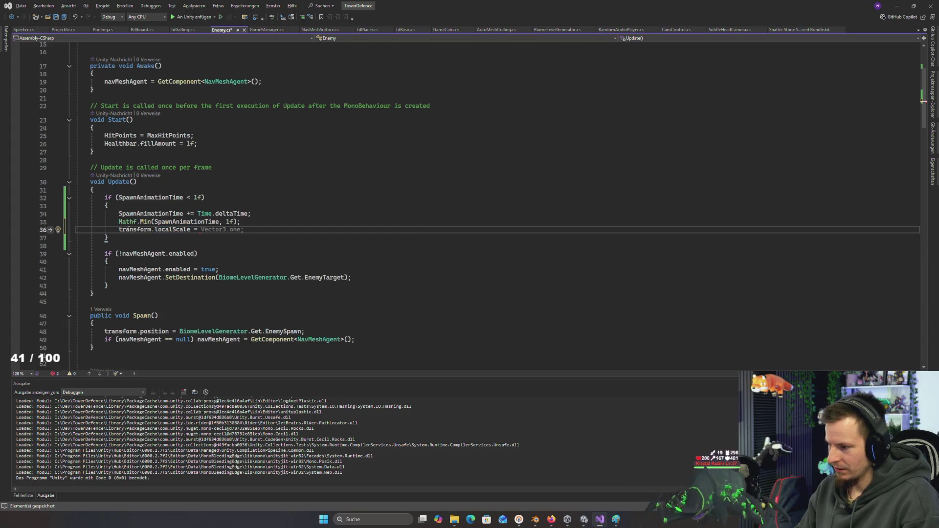
{"action": "key", "text": "Return"}
{"action": "key", "text": "BackSpace"}
{"action": "type", "text": "Vector3"}
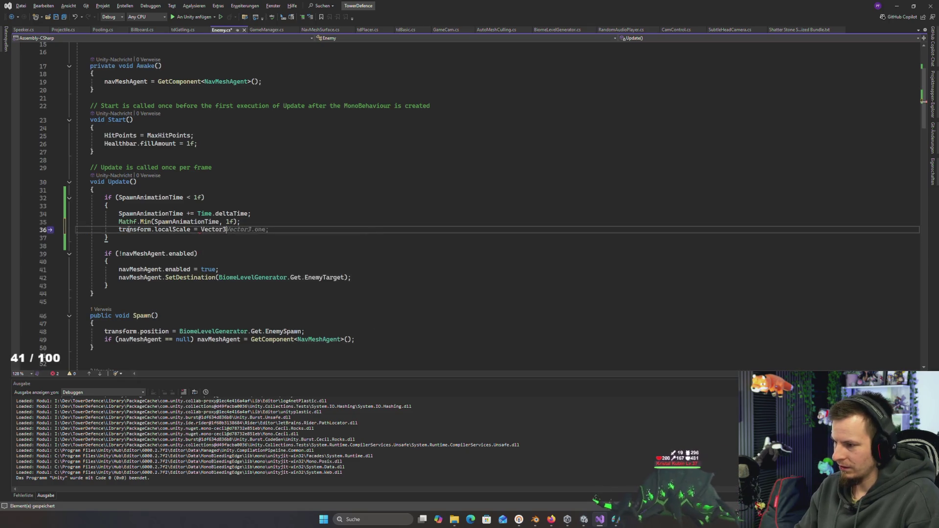
{"action": "key", "text": "Tab"}
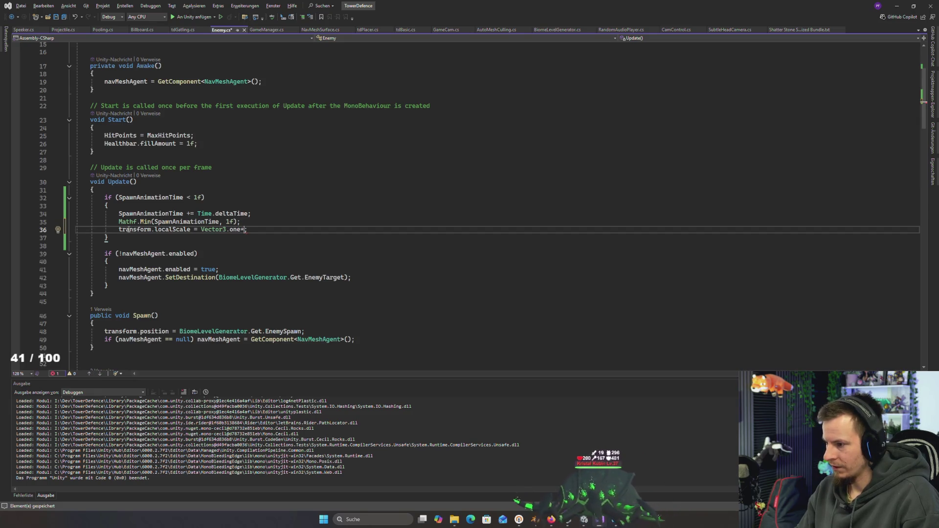
{"action": "type", "text": "spaw"}
{"action": "type", "text": "nA"}
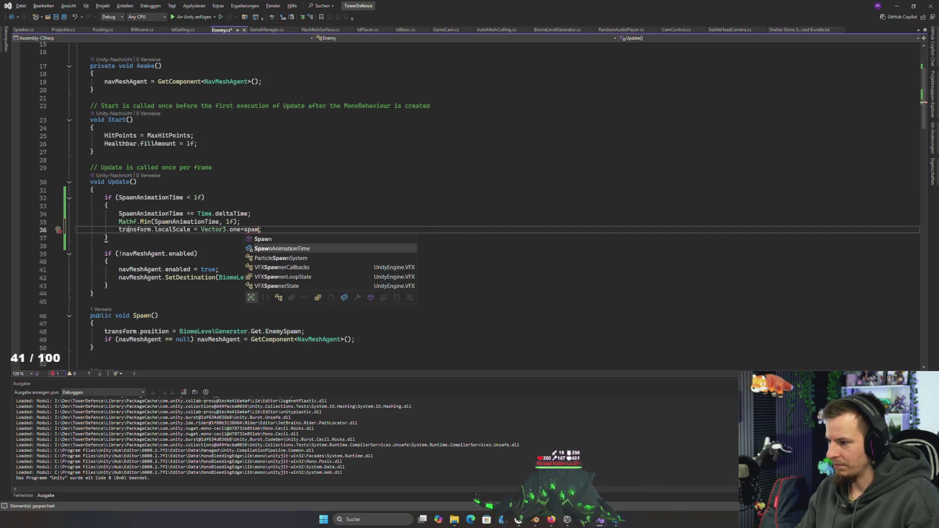
{"action": "key", "text": "Tab"}
{"action": "key", "text": "Down"}
{"action": "key", "text": "alt+Tab"}
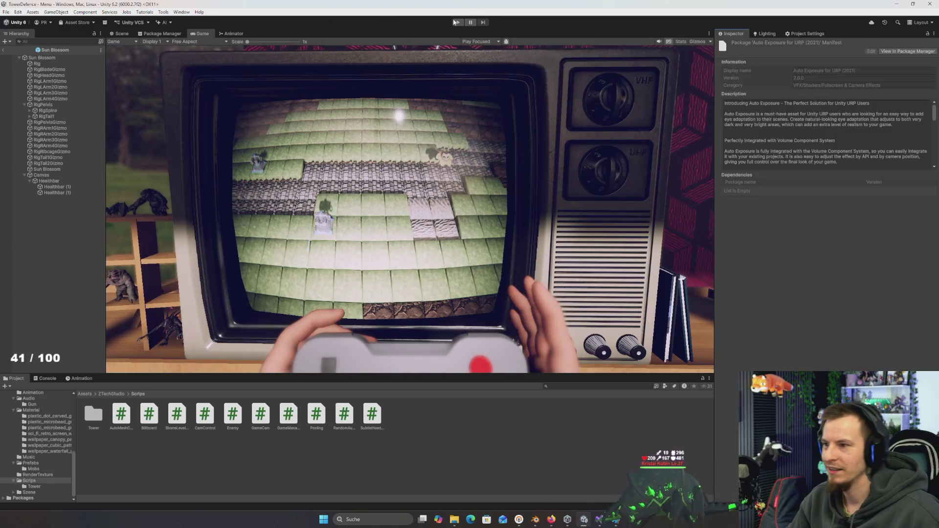
- Test-run the game, then open the SetDestination error's source line 42 of Enemy.cs from the Console
{"action": "left_click", "coordinate": [456, 23]}
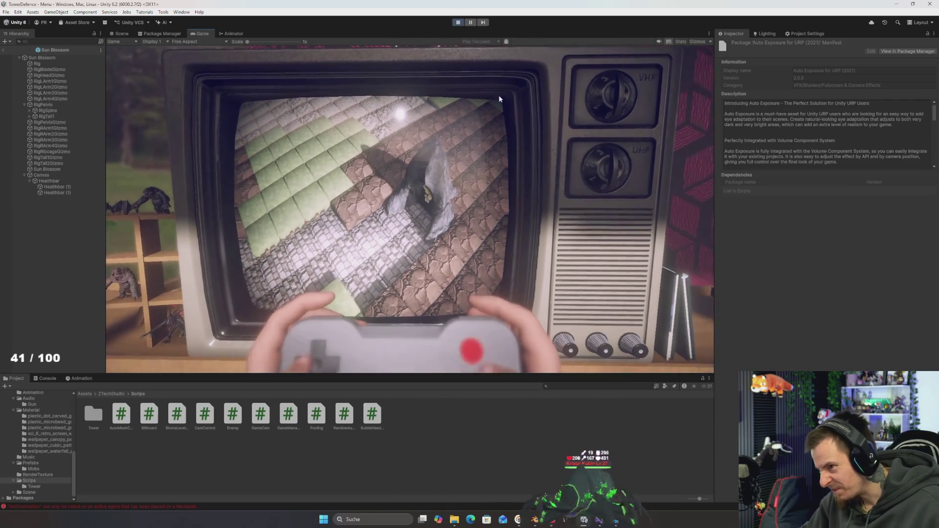
{"action": "key", "text": "ctrl+p"}
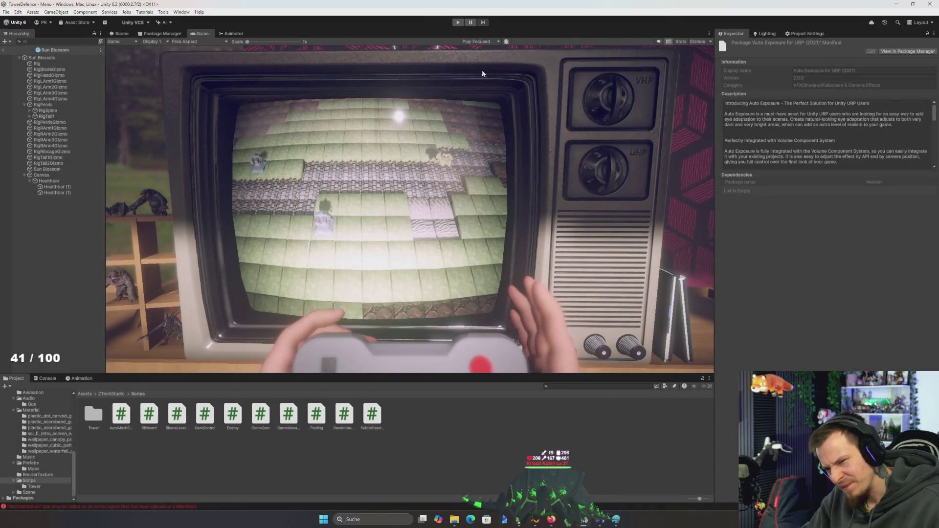
{"action": "key", "text": "alt+Tab"}
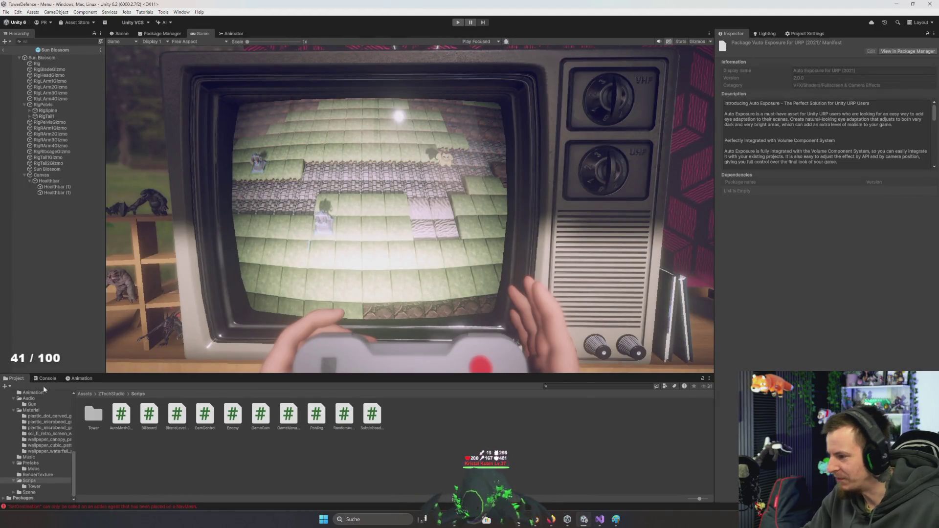
{"action": "left_click", "coordinate": [45, 379]}
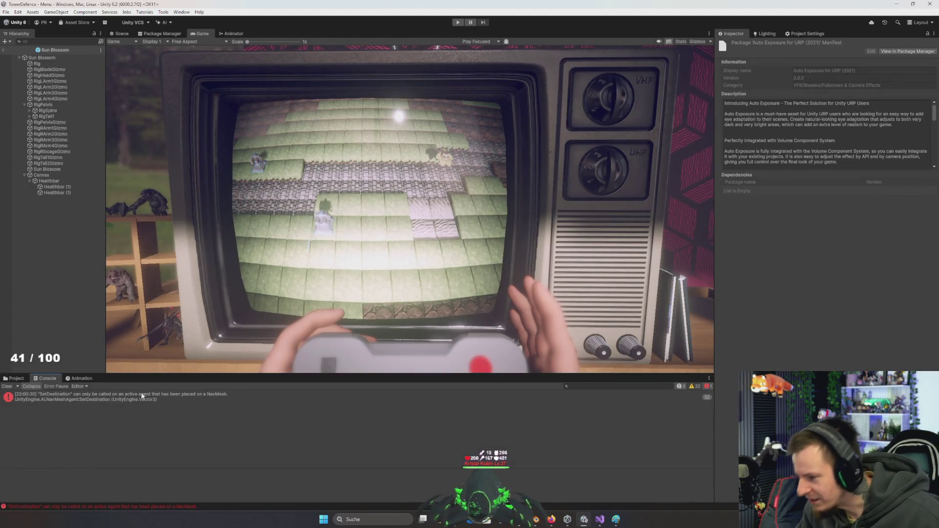
{"action": "double_click", "coordinate": [87, 398]}
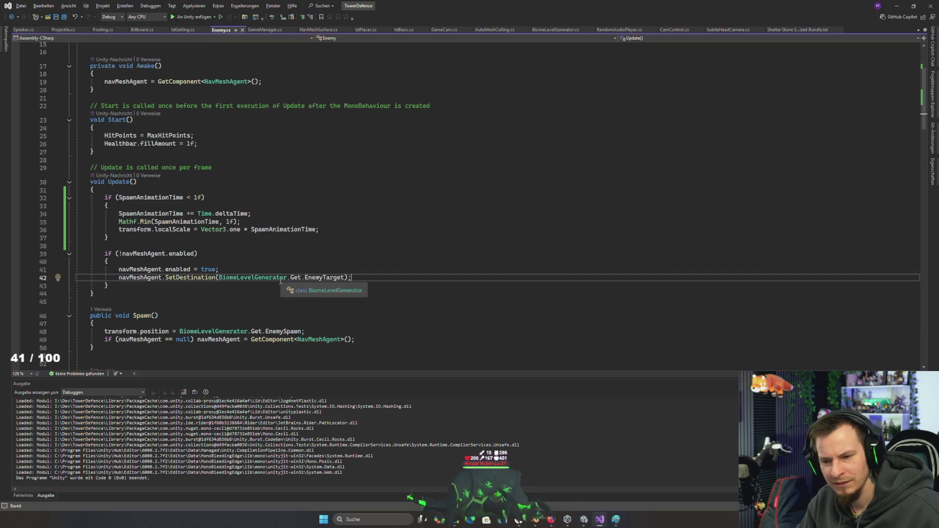
- Review the Sun Blossom prefab's Nav Mesh Agent settings, then inspect the SetDestination call on line 42
{"action": "key", "text": "alt+Tab"}
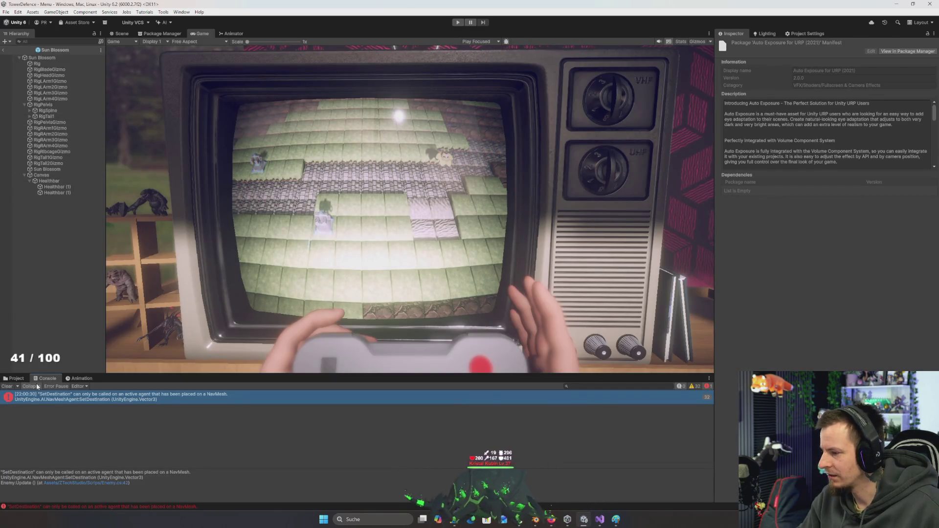
{"action": "key", "text": "ctrl+5"}
{"action": "left_click", "coordinate": [33, 468]}
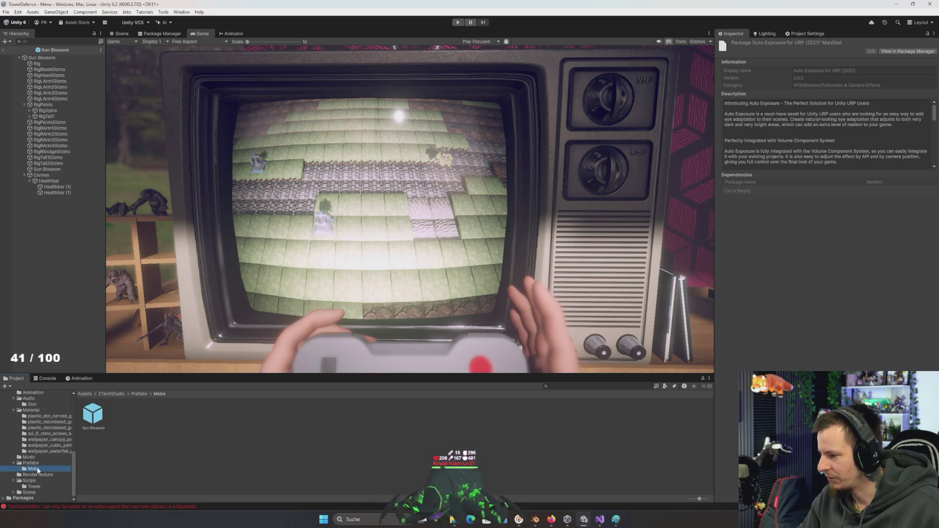
{"action": "left_click", "coordinate": [93, 415]}
{"action": "scroll", "coordinate": [773, 281], "scroll_direction": "down", "scroll_amount": 5}
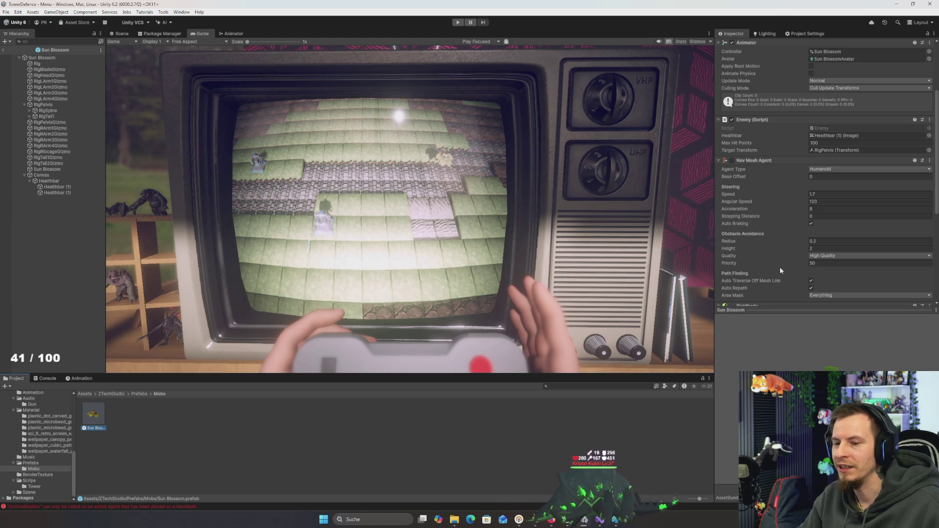
{"action": "scroll", "coordinate": [777, 269], "scroll_direction": "down", "scroll_amount": 2}
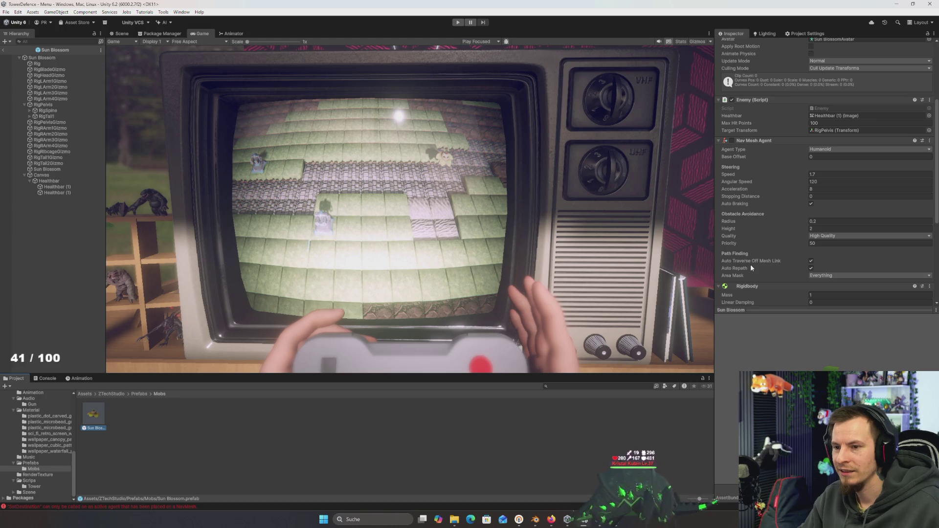
{"action": "mouse_move", "coordinate": [740, 254]}
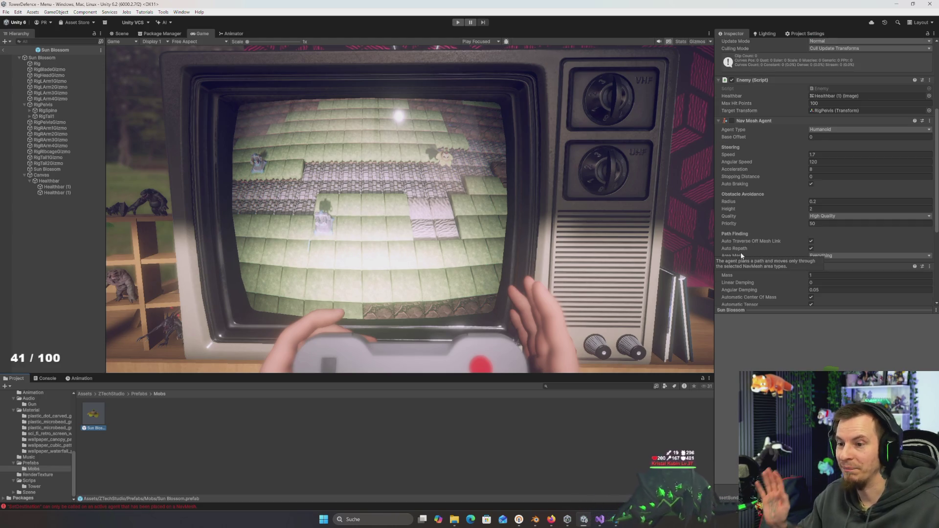
{"action": "key", "text": "alt+Tab"}
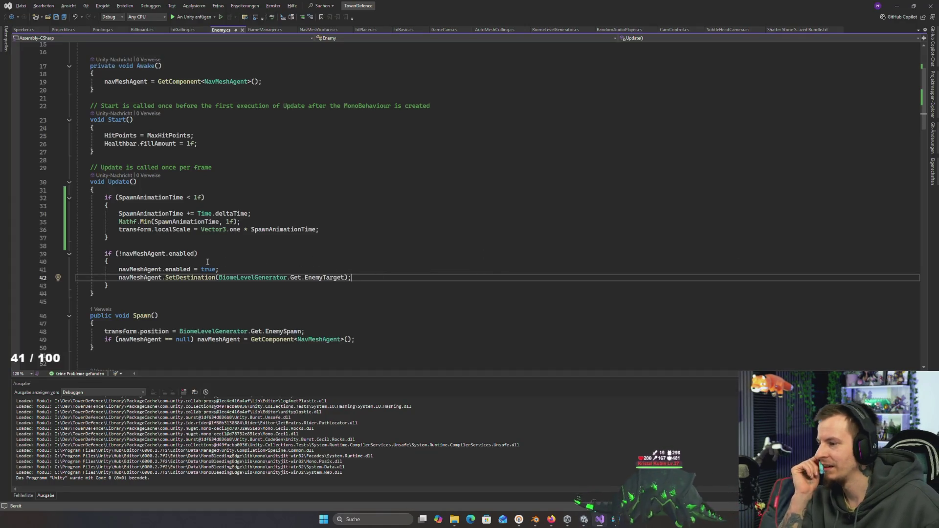
{"action": "left_click", "coordinate": [195, 277]}
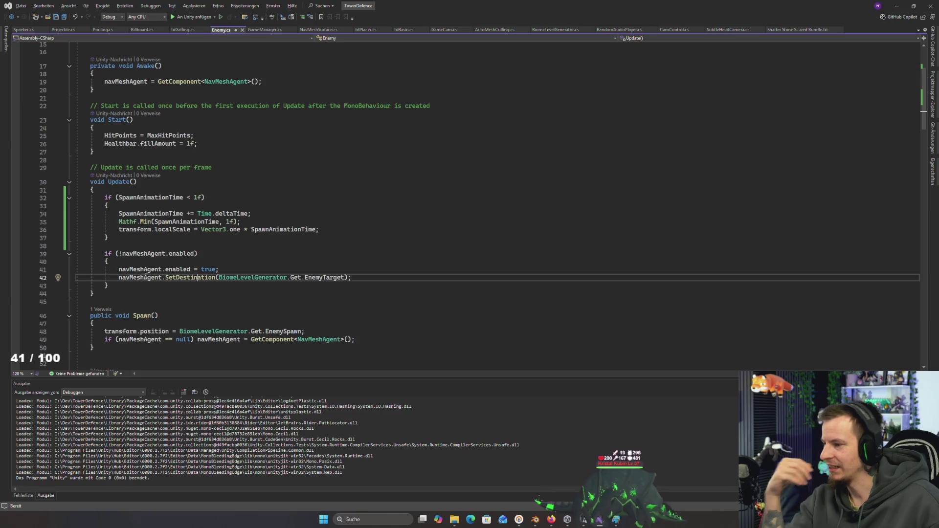
- Compare the Console's SetDestination 'agent not on a NavMesh' error with the code in Enemy.cs
{"action": "key", "text": "alt+Tab"}
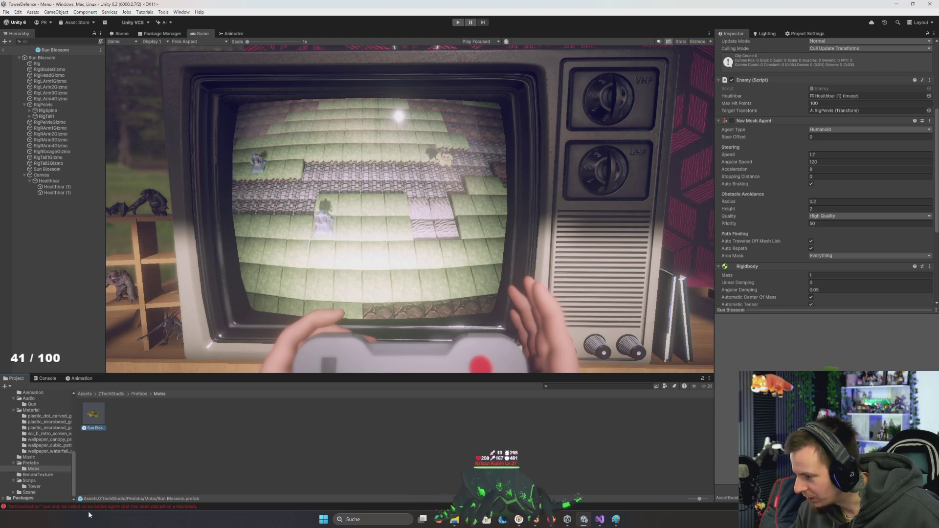
{"action": "key", "text": "alt+Tab"}
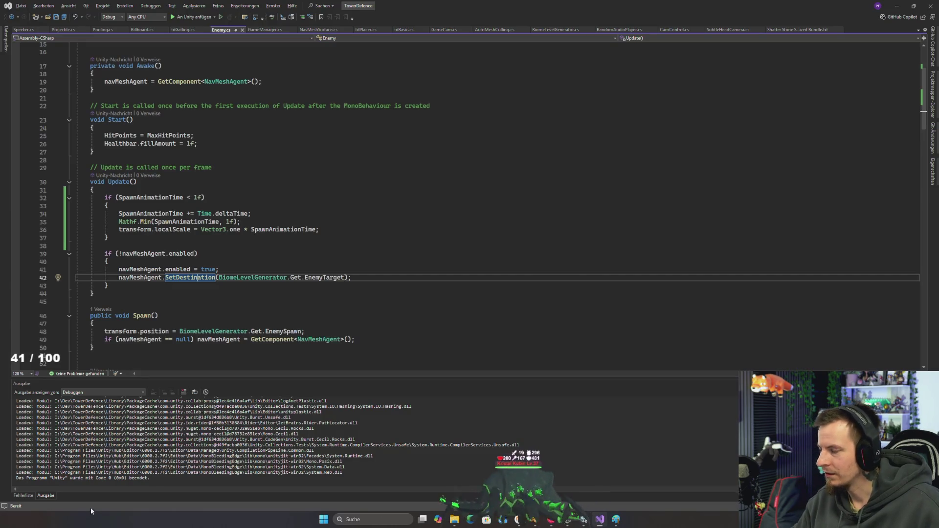
{"action": "key", "text": "alt+Tab"}
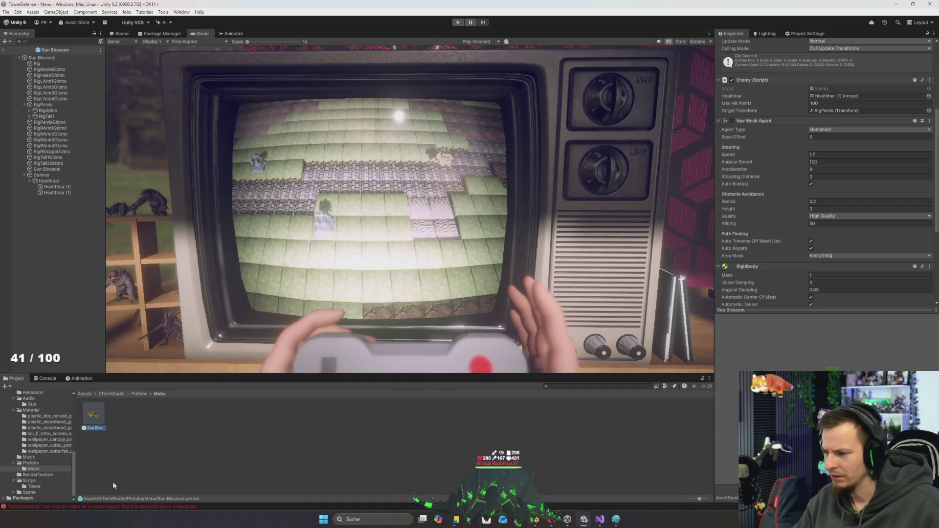
{"action": "left_click", "coordinate": [48, 378]}
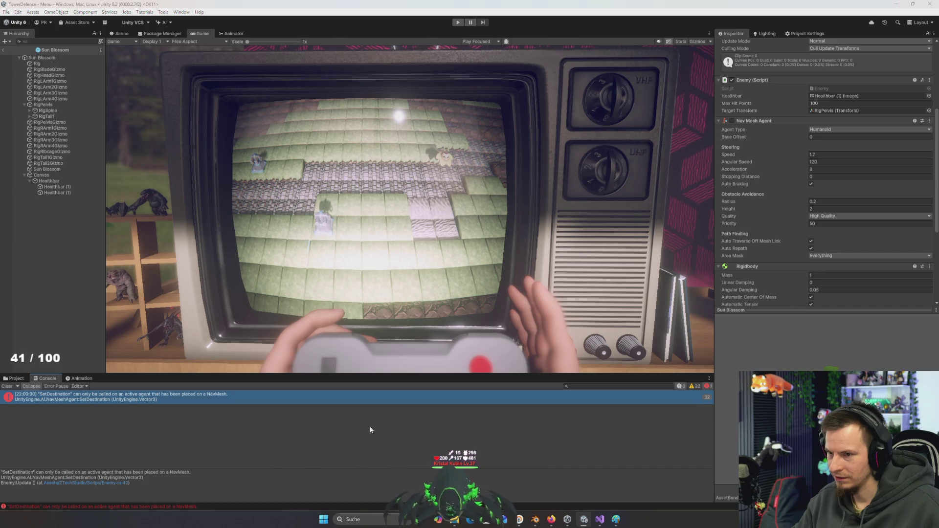
{"action": "key", "text": "alt+Tab"}
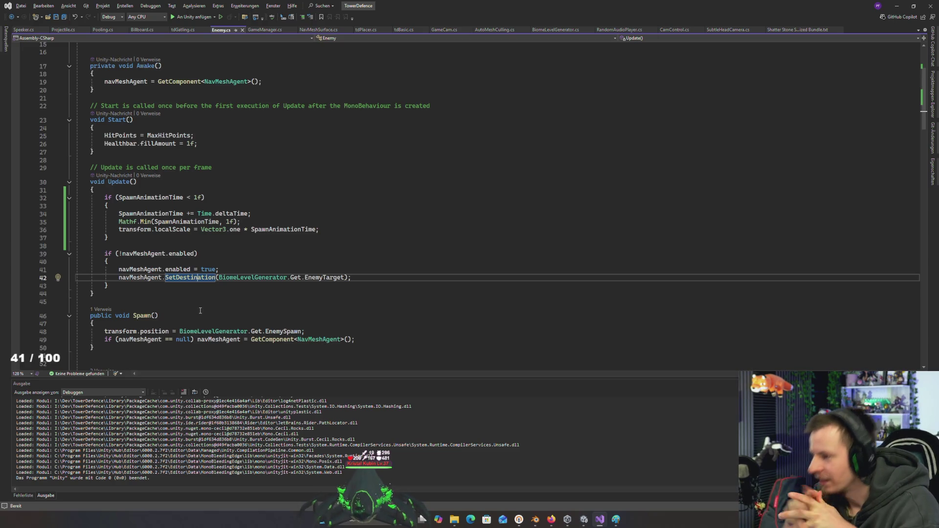
- Delete the SpawnAnimationTime scaling block, then undo to restore it
{"action": "mouse_move", "coordinate": [124, 237]}
{"action": "left_mouse_down"}
{"action": "mouse_move", "coordinate": [78, 196]}
{"action": "mouse_move", "coordinate": [94, 190]}
{"action": "left_mouse_up"}
{"action": "key", "text": "Delete"}
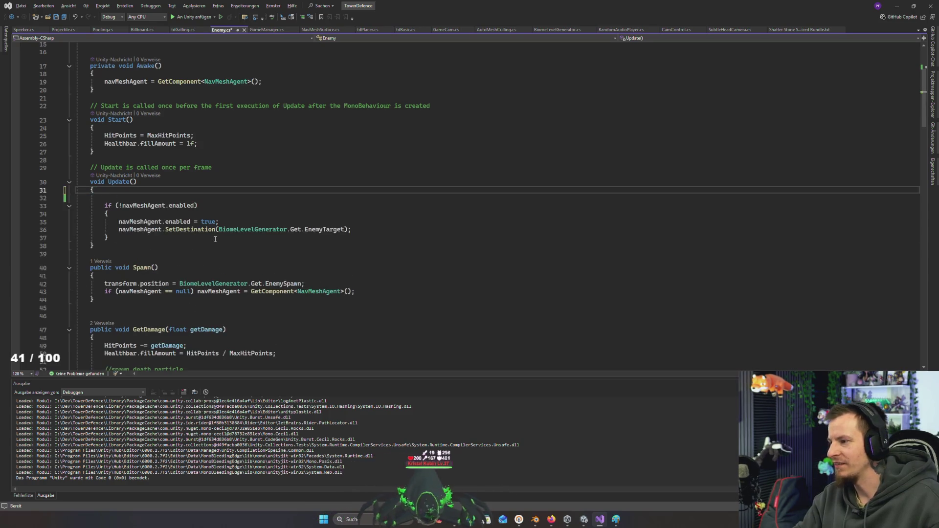
{"action": "key", "text": "ctrl+z"}
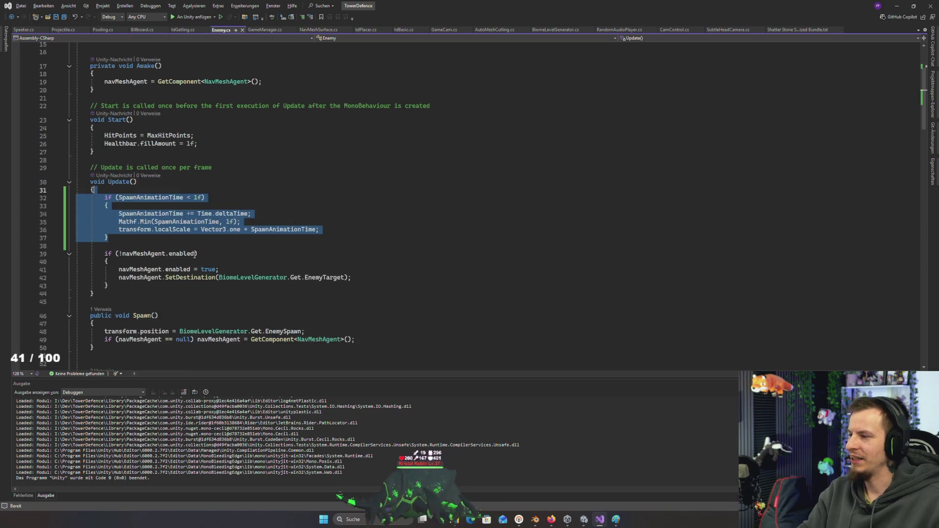
- Review the navMeshAgent enabled check and SetDestination call on lines 39–42
{"action": "mouse_move", "coordinate": [104, 245]}
{"action": "left_mouse_down"}
{"action": "mouse_move", "coordinate": [197, 254]}
{"action": "mouse_move", "coordinate": [173, 269]}
{"action": "left_mouse_up"}
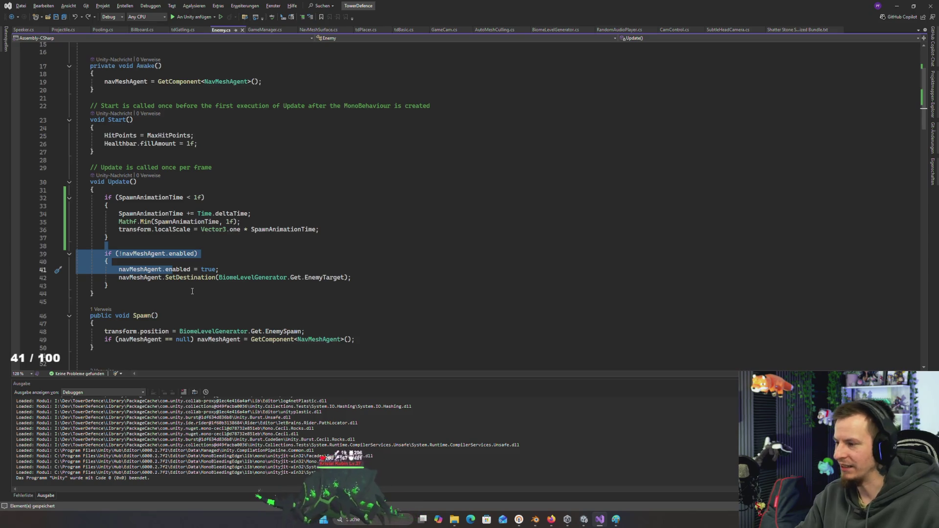
{"action": "left_click", "coordinate": [162, 277]}
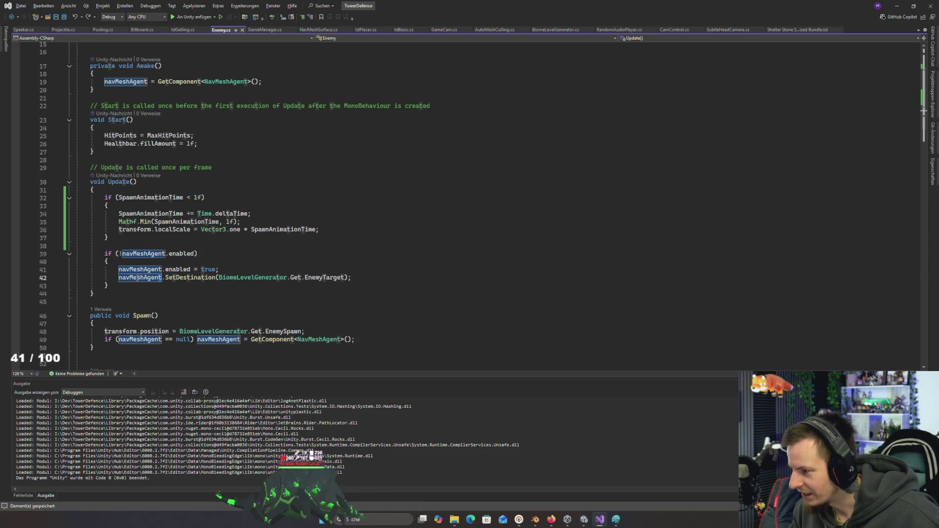
{"action": "key", "text": "alt+Tab"}
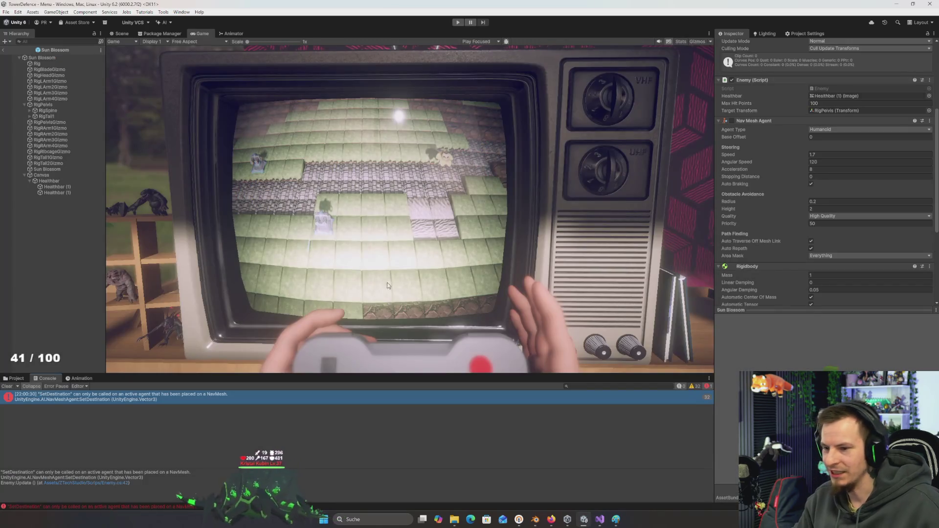
{"action": "scroll", "coordinate": [799, 101], "scroll_direction": "up", "scroll_amount": 3}
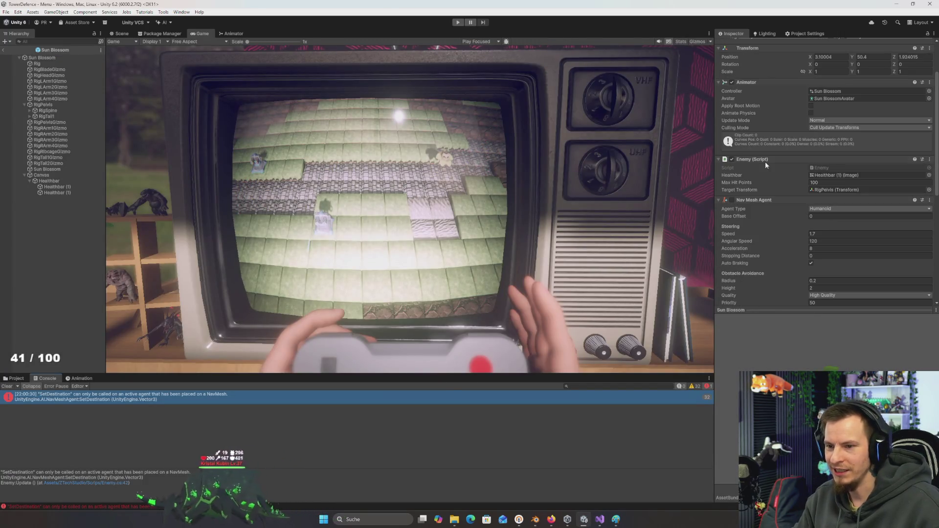
{"action": "key", "text": "alt+Tab"}
{"action": "scroll", "coordinate": [200, 227], "scroll_direction": "down", "scroll_amount": 5}
{"action": "scroll", "coordinate": [198, 228], "scroll_direction": "up", "scroll_amount": 5}
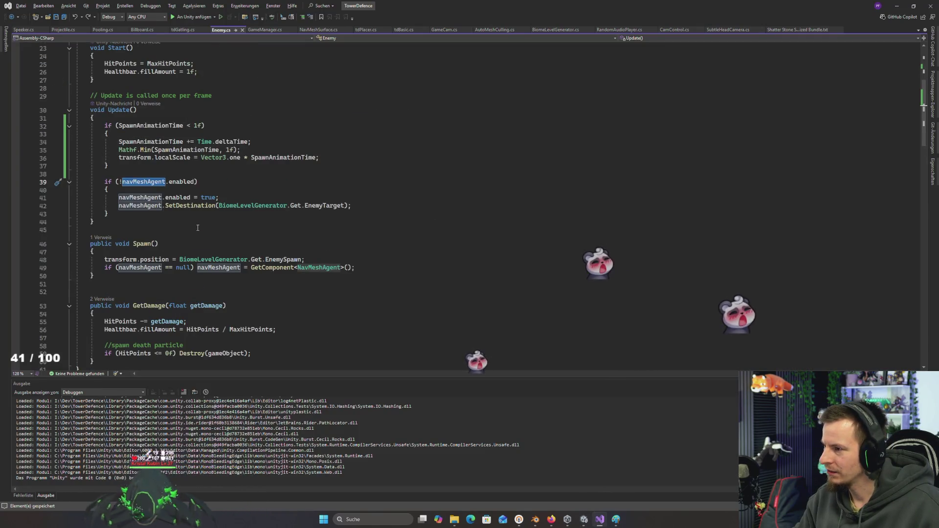
{"action": "scroll", "coordinate": [198, 228], "scroll_direction": "up", "scroll_amount": 7}
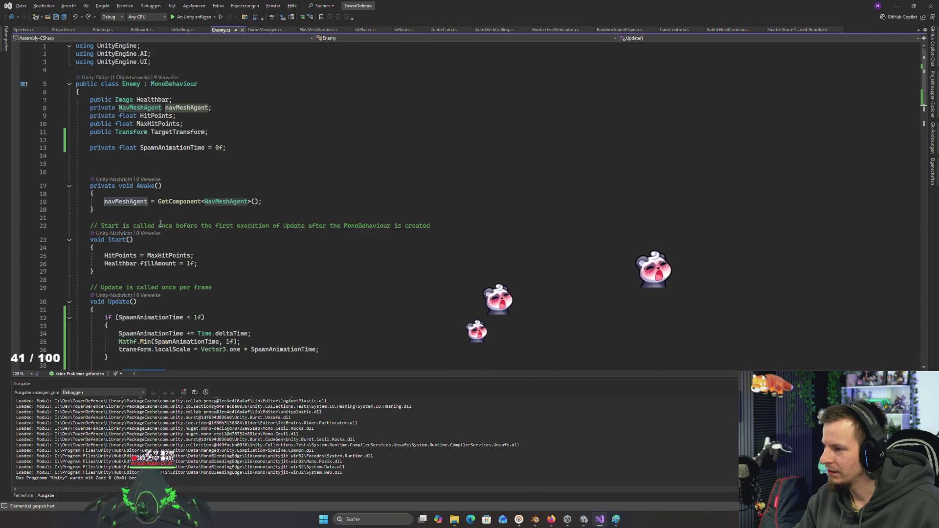
{"action": "scroll", "coordinate": [159, 224], "scroll_direction": "down", "scroll_amount": 2}
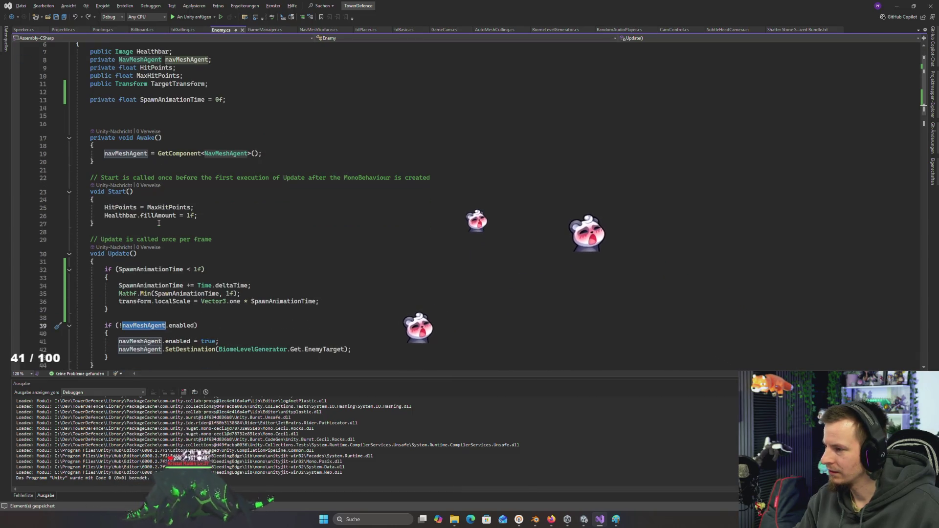
{"action": "scroll", "coordinate": [153, 252], "scroll_direction": "down", "scroll_amount": 3}
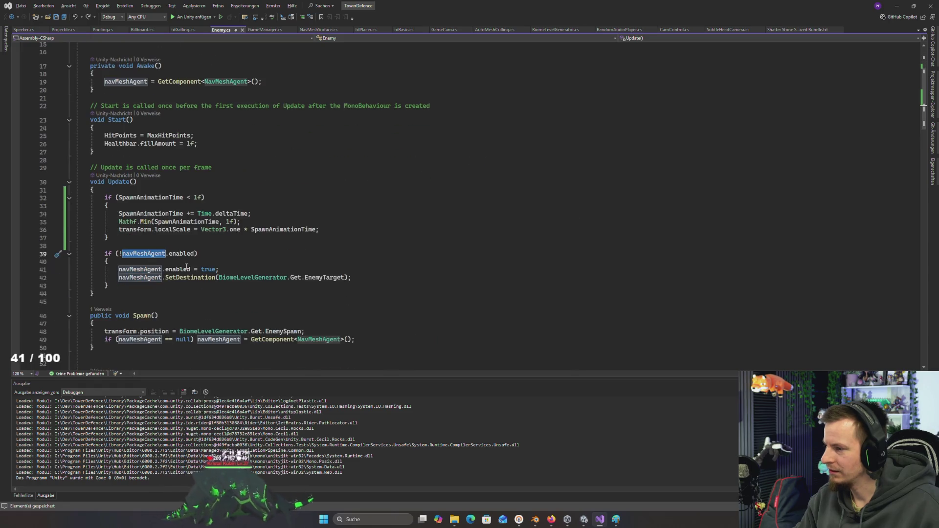
{"action": "left_click", "coordinate": [194, 254]}
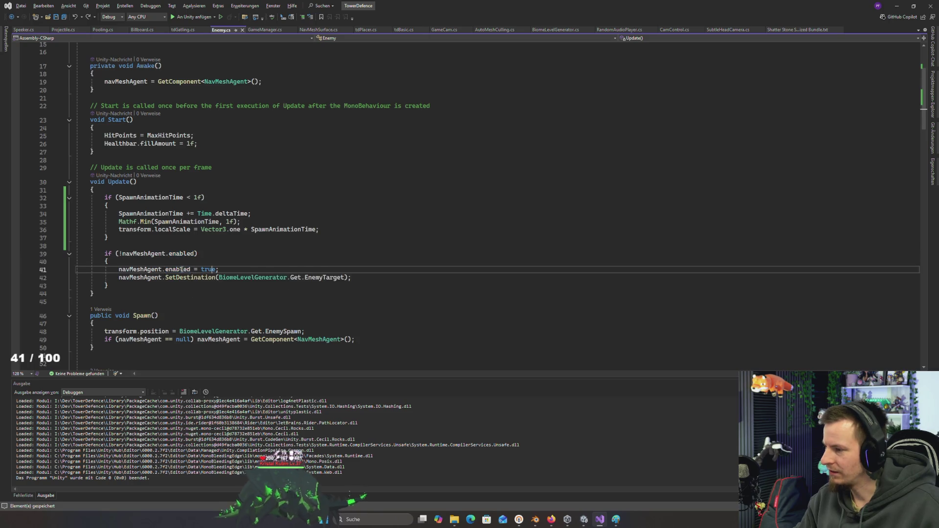
{"action": "left_click", "coordinate": [216, 269]}
{"action": "key", "text": "Down"}
{"action": "key", "text": "Home"}
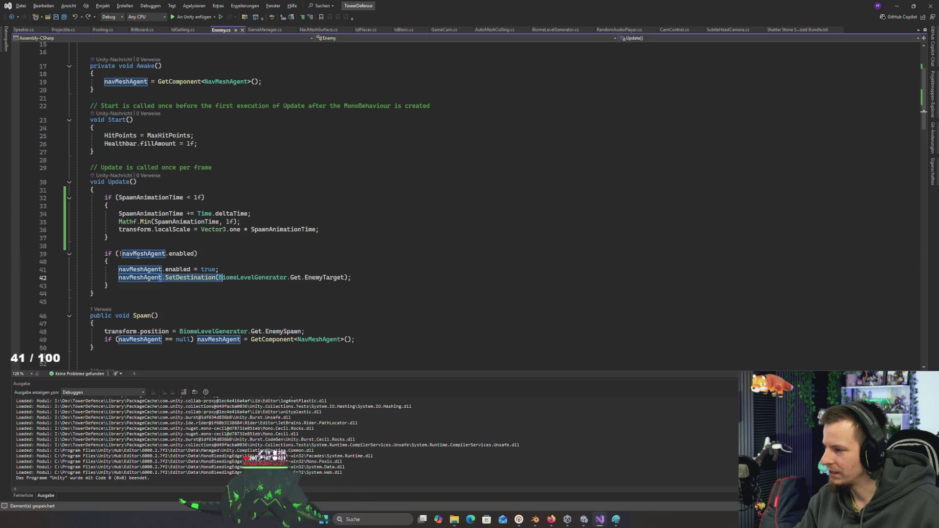
{"action": "key", "text": "Up"}
{"action": "key", "text": "Up"}
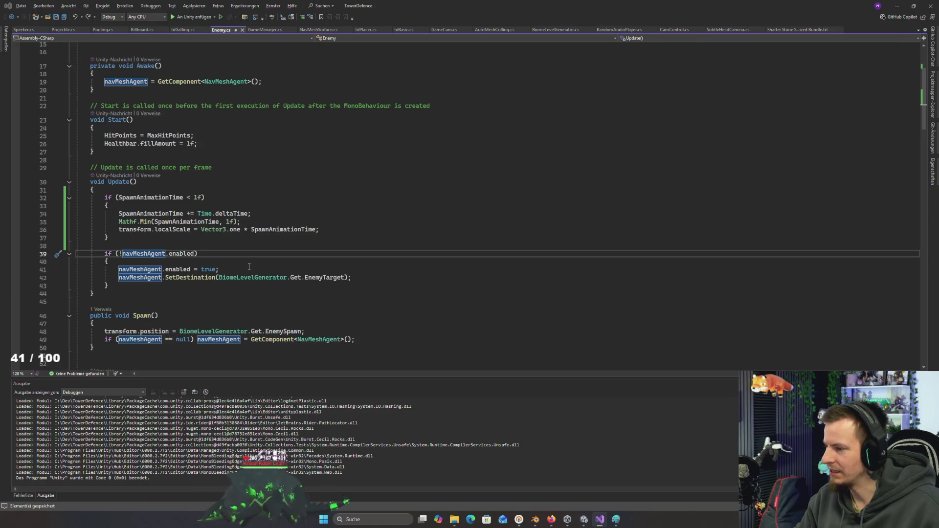
- Jump to the SetDestination error line from the Console, then start play mode
{"action": "key", "text": "alt+Tab"}
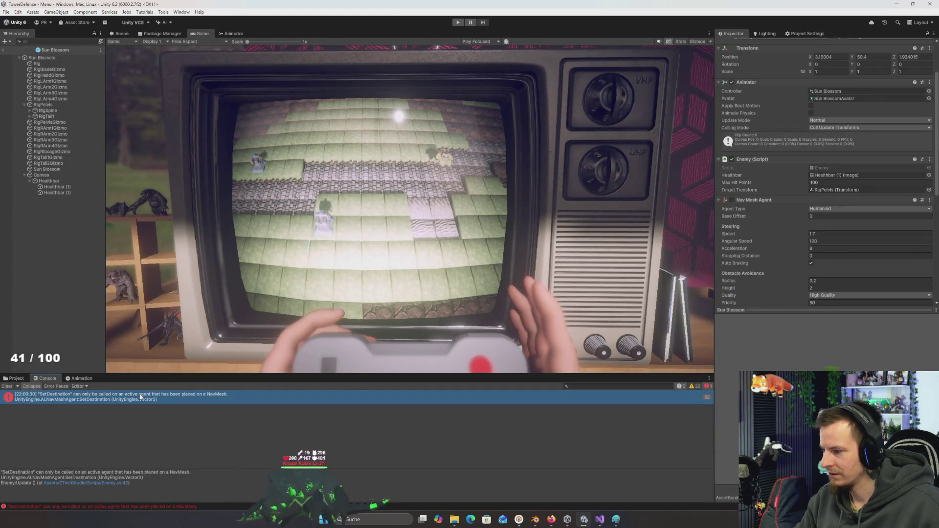
{"action": "double_click", "coordinate": [140, 397]}
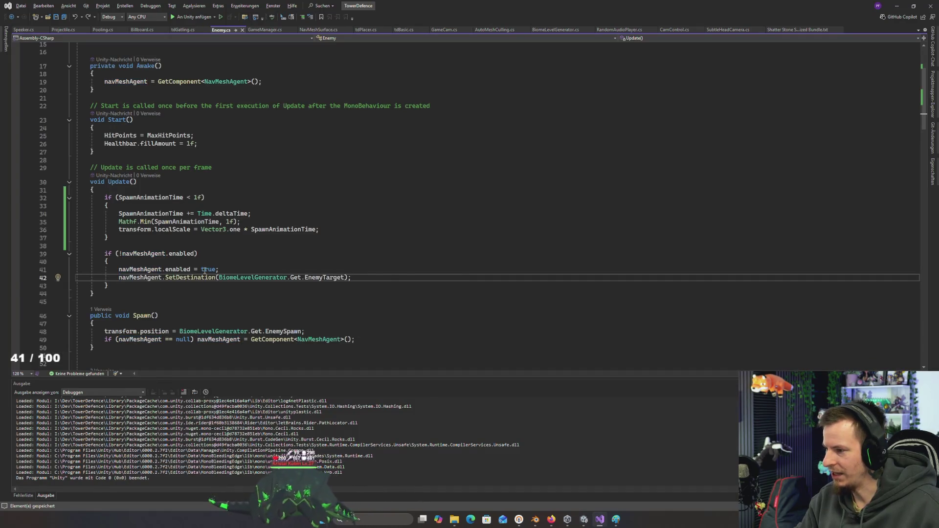
{"action": "mouse_move", "coordinate": [193, 280]}
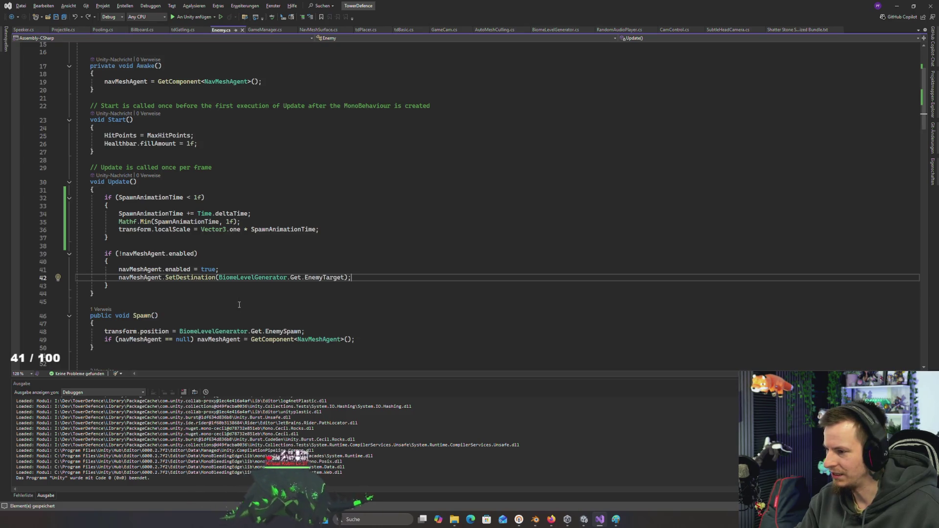
{"action": "key", "text": "alt+Tab"}
{"action": "left_click", "coordinate": [457, 22]}
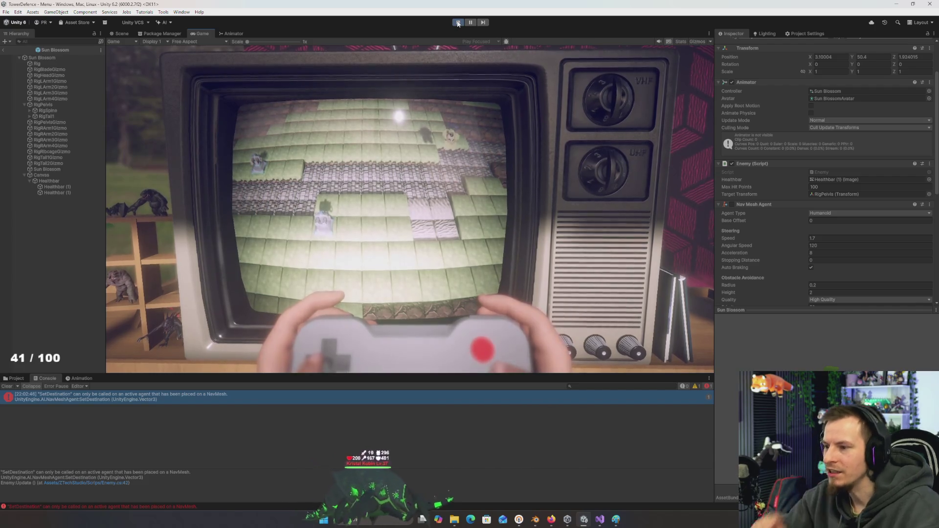
- Delete the SpawnAnimationTime scale-up block from Update and save
{"action": "scroll", "coordinate": [772, 230], "scroll_direction": "down", "scroll_amount": 3}
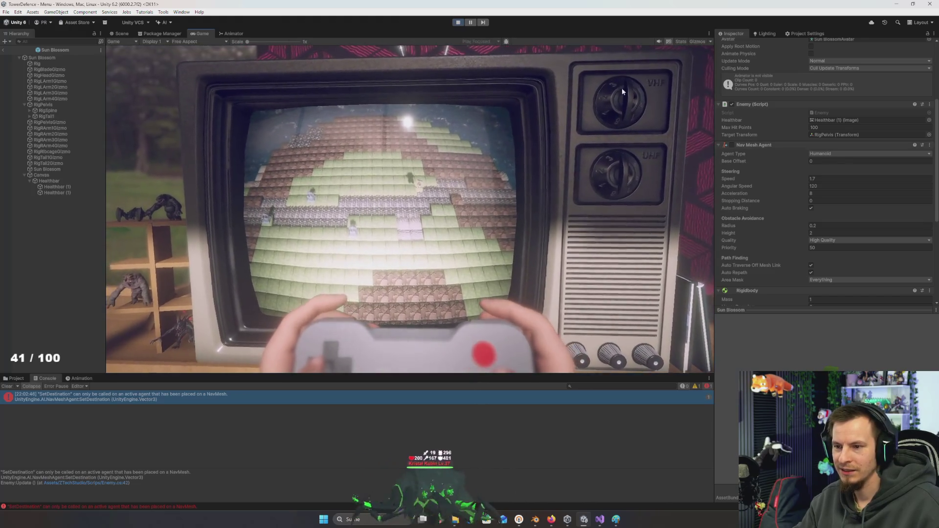
{"action": "key", "text": "alt+Tab"}
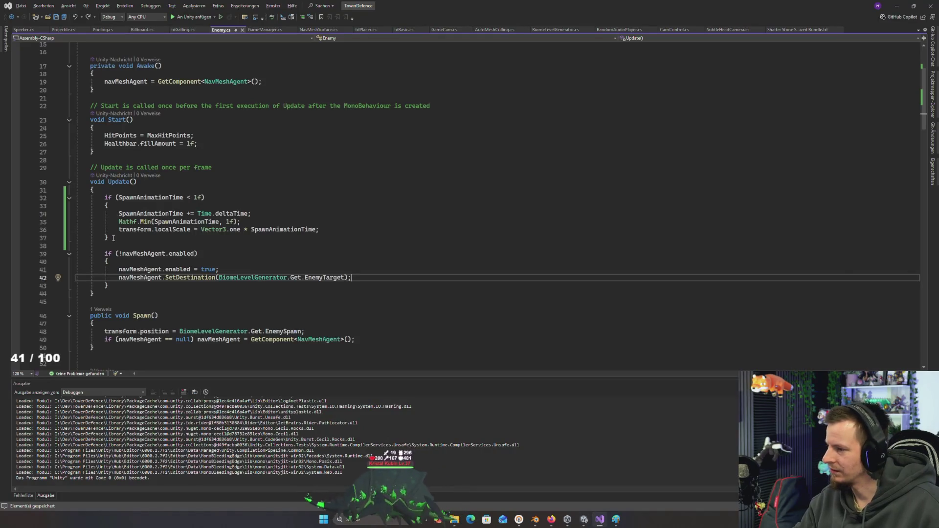
{"action": "left_click_drag", "start_coordinate": [113, 238], "coordinate": [102, 197]}
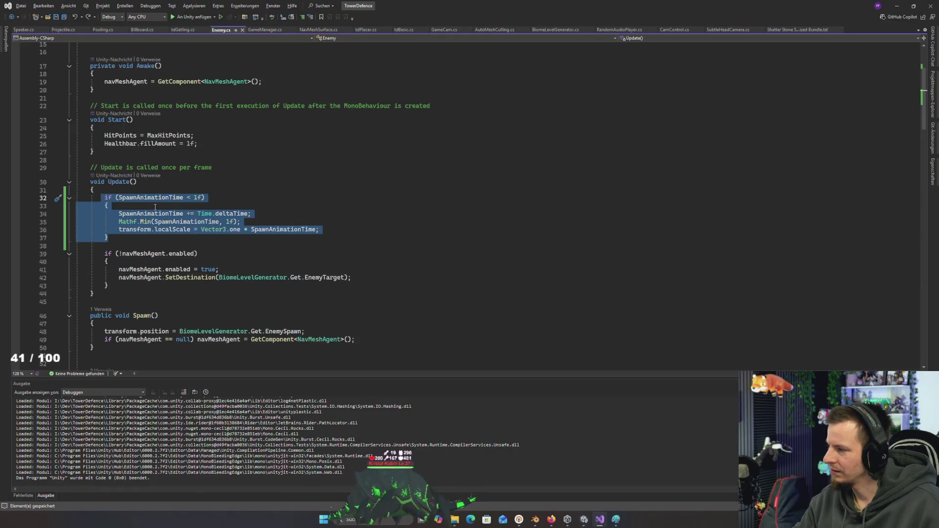
{"action": "key", "text": "Delete"}
{"action": "key", "text": "Delete"}
{"action": "key", "text": "ctrl+s"}
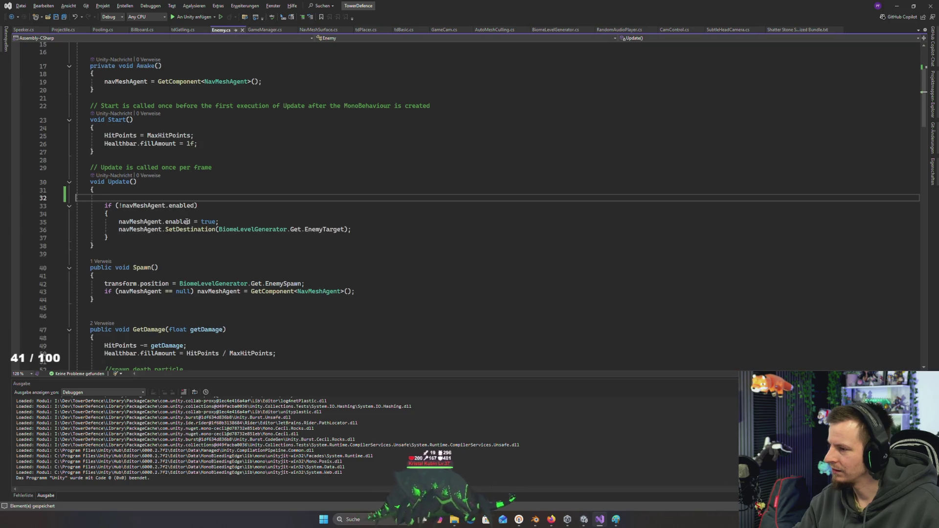
- Test-run the game without scaling, then return to Enemy.cs with the block restored
{"action": "key", "text": "alt+Tab"}
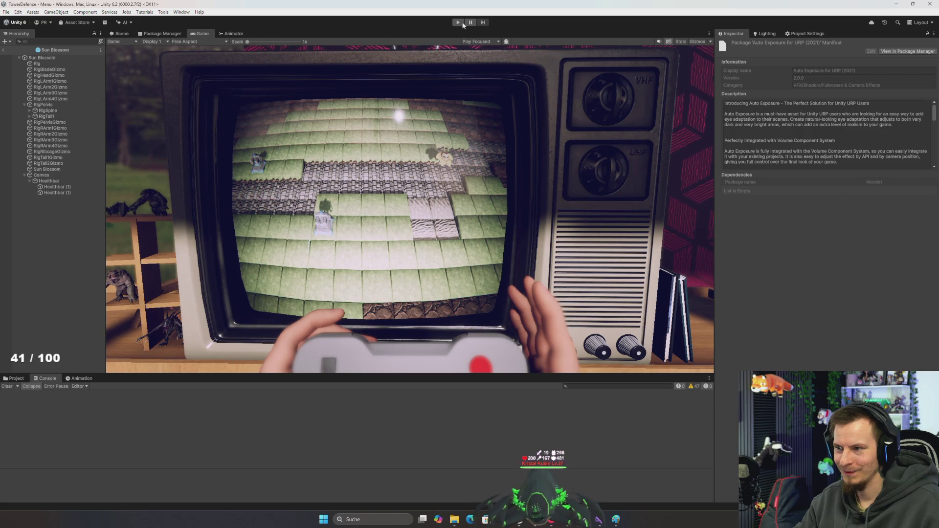
{"action": "left_click", "coordinate": [458, 23]}
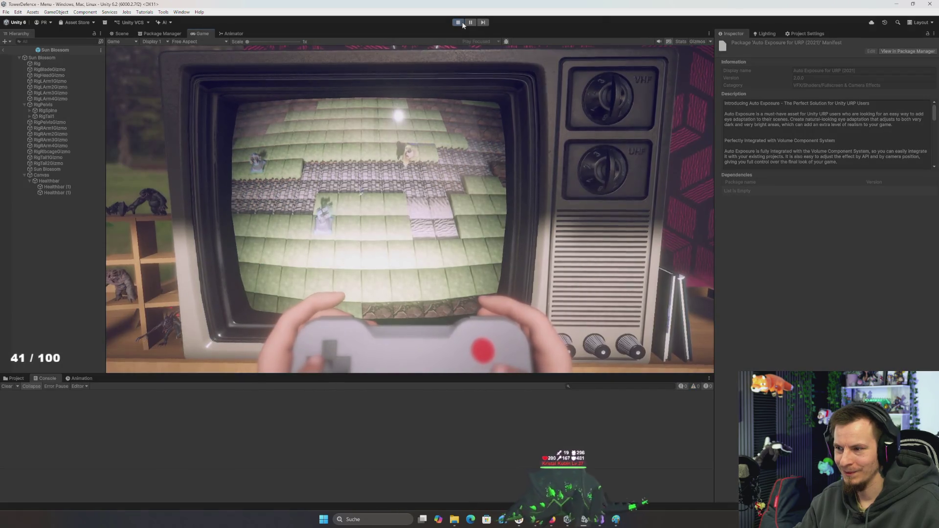
{"action": "left_click", "coordinate": [462, 23]}
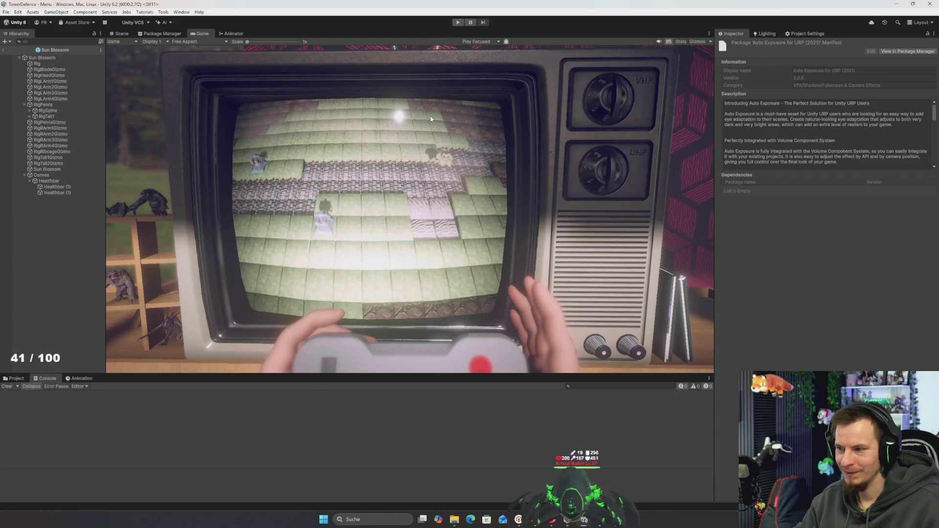
{"action": "key", "text": "alt+Tab"}
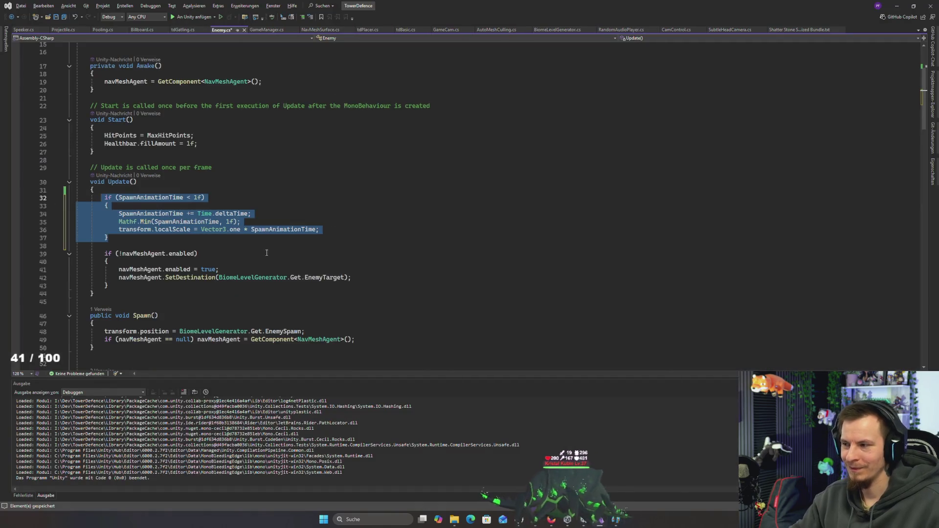
{"action": "left_click_drag", "start_coordinate": [212, 254], "coordinate": [213, 258]}
{"action": "left_click", "coordinate": [147, 198]}
{"action": "left_click", "coordinate": [123, 237]}
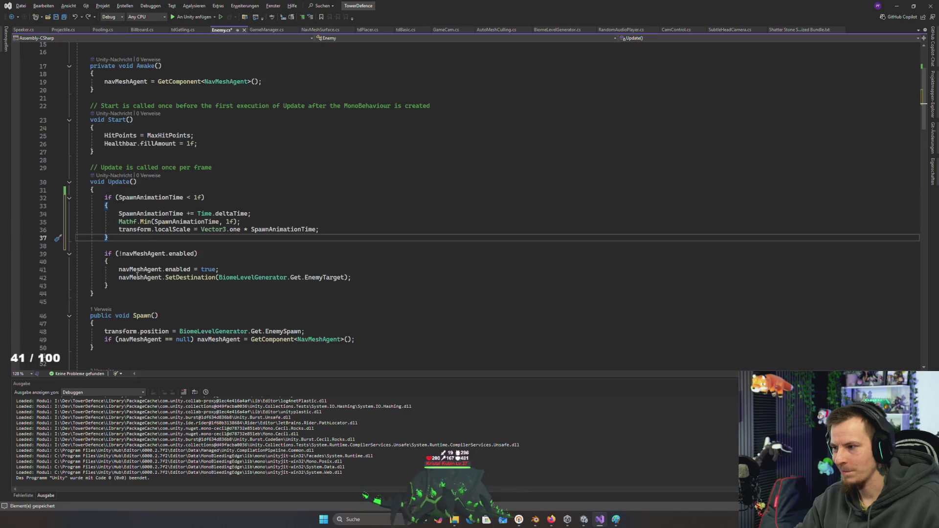
{"action": "left_click", "coordinate": [321, 278]}
- Move the navMeshAgent.enabled check above the scale-up block, tidy blank lines, and save
{"action": "left_click_drag", "start_coordinate": [114, 290], "coordinate": [104, 254]}
{"action": "key", "text": "ctrl+x"}
{"action": "left_click", "coordinate": [93, 190]}
{"action": "key", "text": "Return"}
{"action": "key", "text": "ctrl+v"}
{"action": "left_click", "coordinate": [117, 279]}
{"action": "key", "text": "Delete"}
{"action": "key", "text": "Delete"}
{"action": "key", "text": "ctrl+s"}
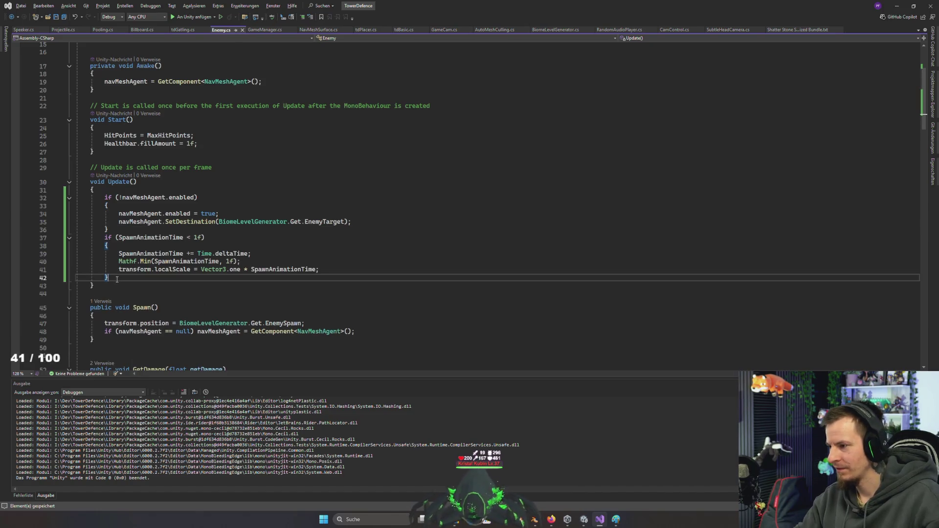
{"action": "key", "text": "alt+Tab"}
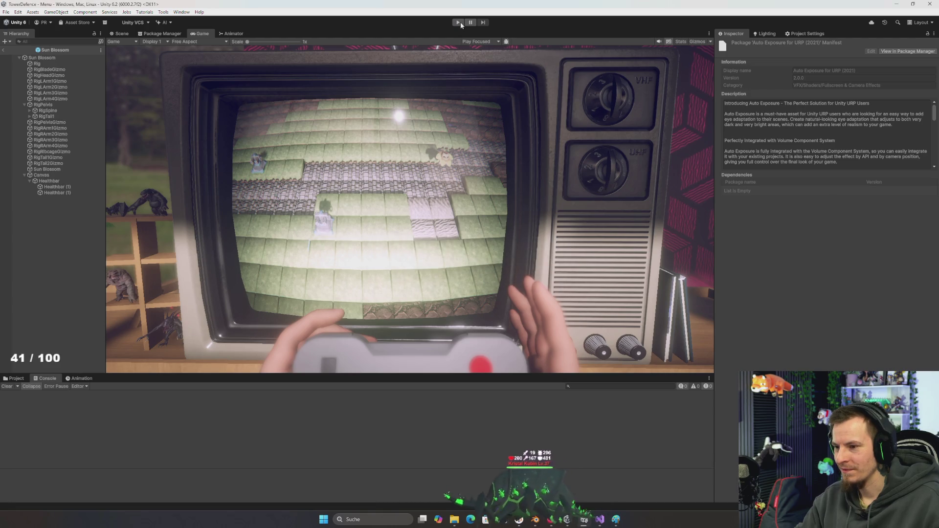
- Test-run the game with the reordered Update code
{"action": "left_click", "coordinate": [458, 23]}
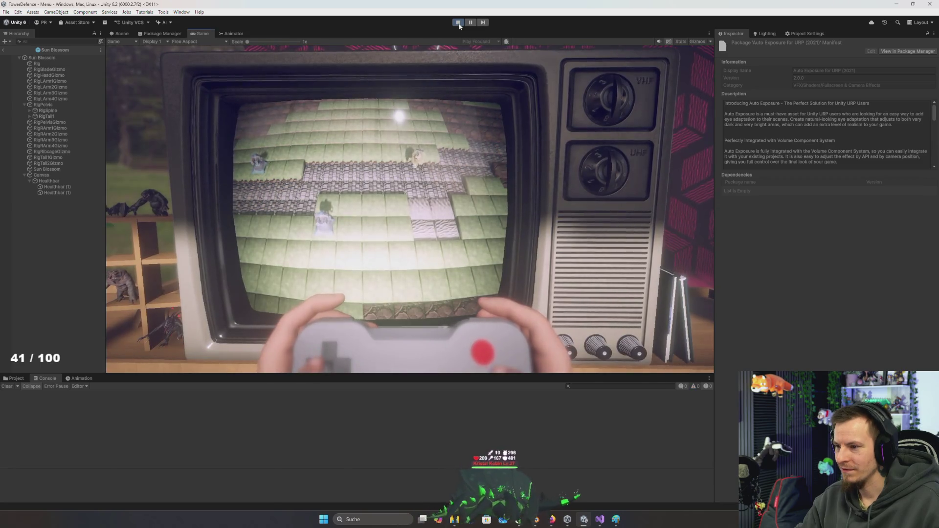
{"action": "left_click", "coordinate": [458, 23]}
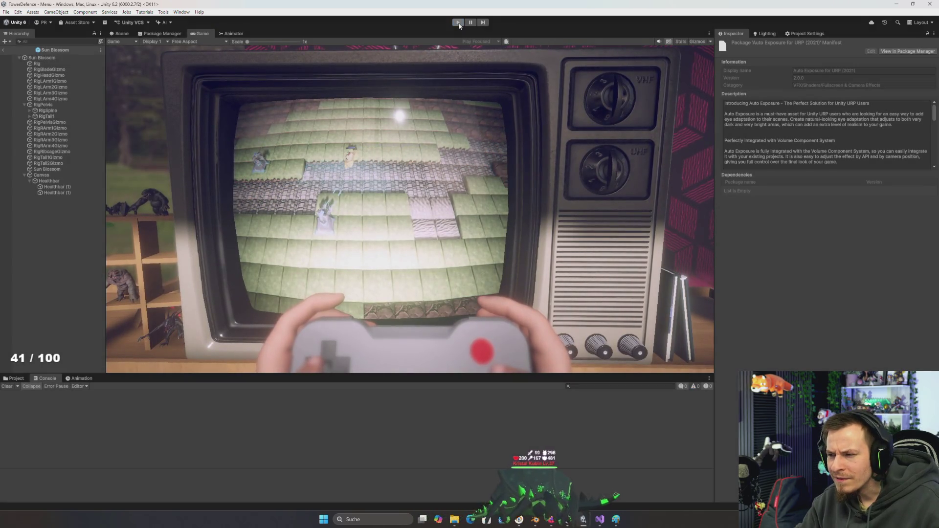
{"action": "key", "text": "alt+Tab"}
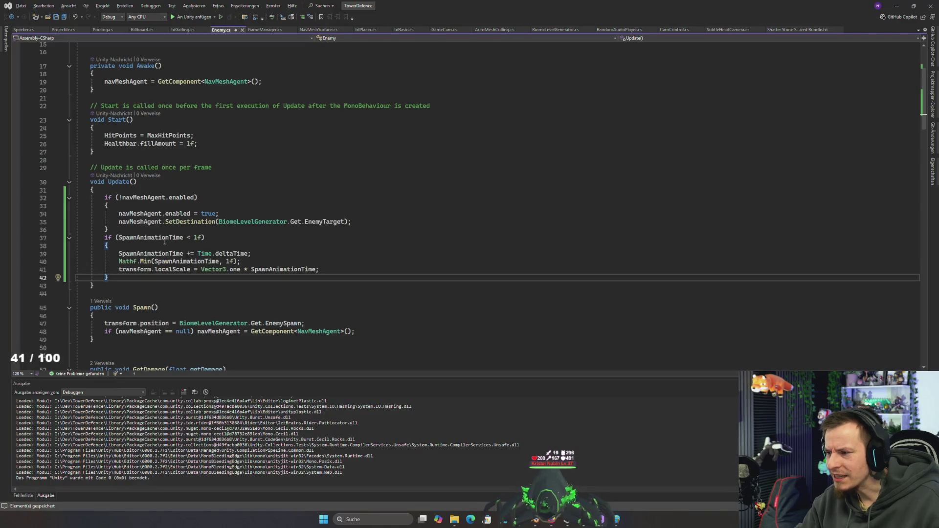
- Insert a blank line between the agent check and the scale-up block, and save
{"action": "left_click_drag", "start_coordinate": [117, 197], "coordinate": [157, 237]}
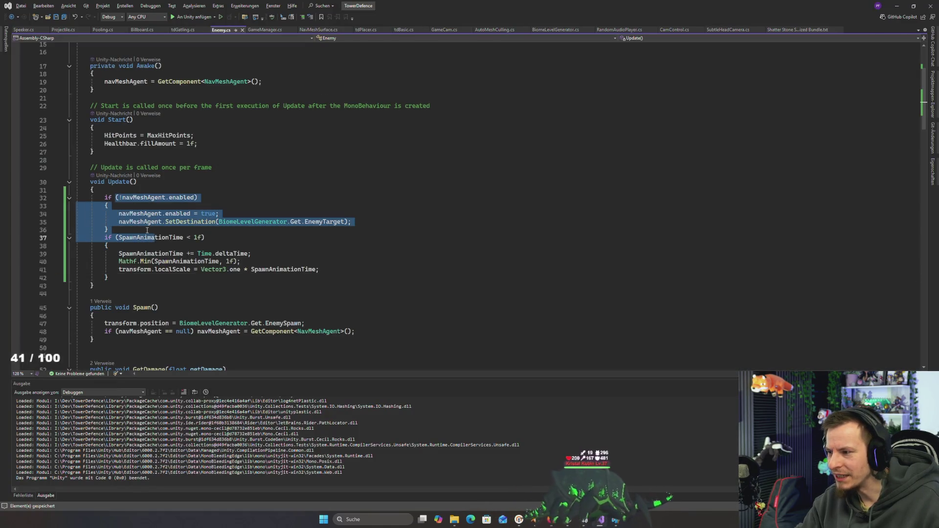
{"action": "left_click", "coordinate": [147, 229]}
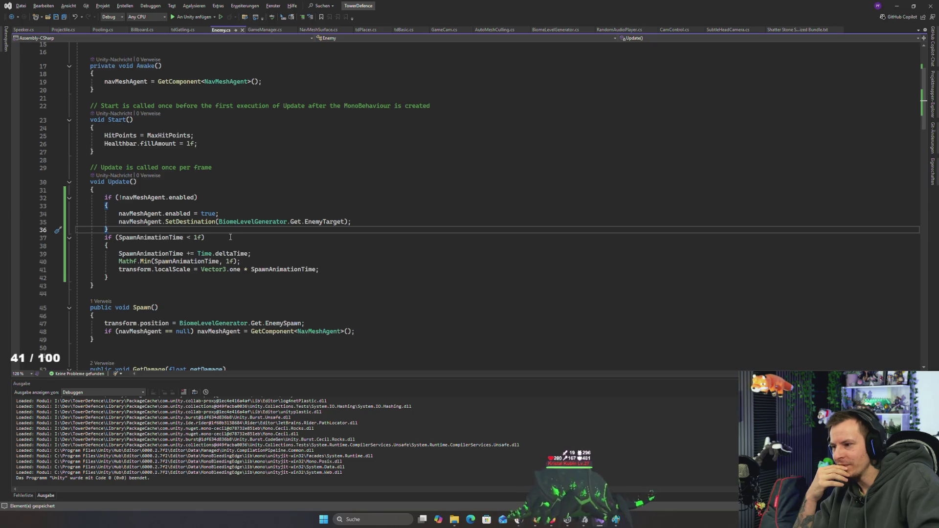
{"action": "key", "text": "Return"}
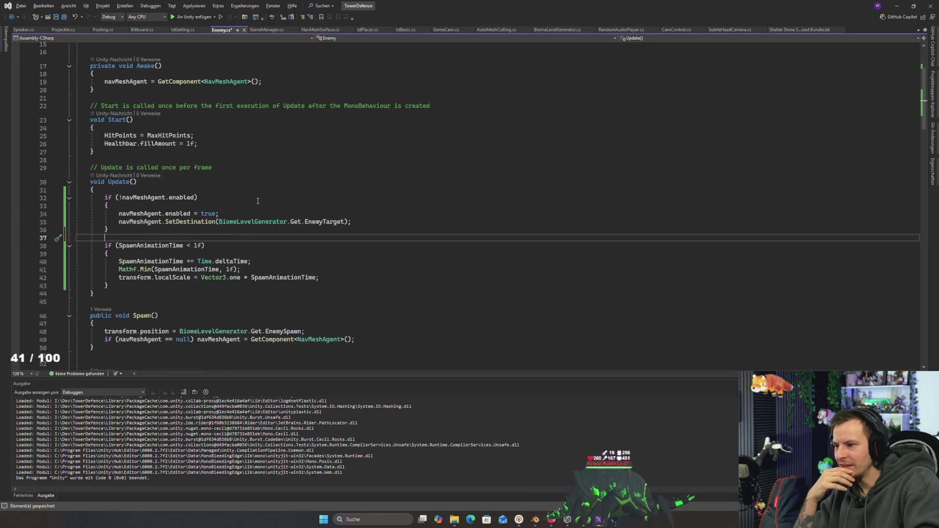
{"action": "left_click_drag", "start_coordinate": [131, 249], "coordinate": [188, 280]}
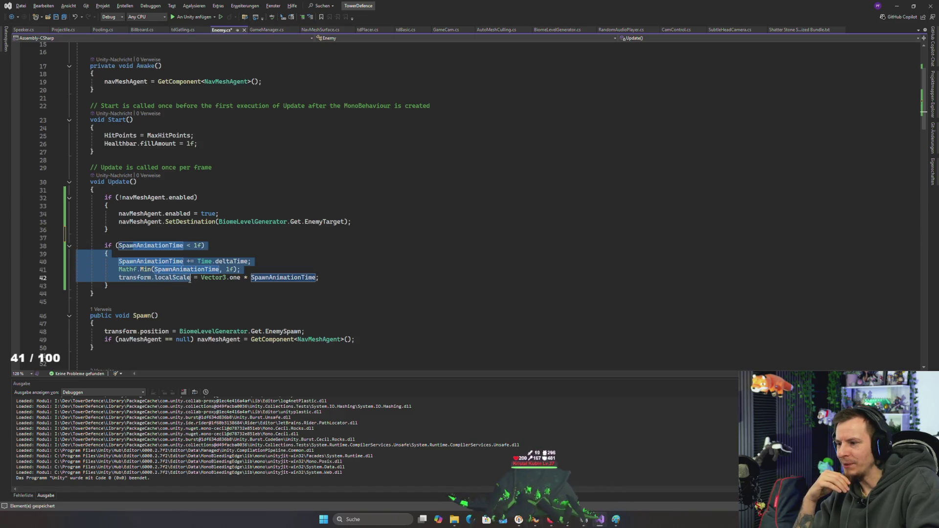
{"action": "left_click", "coordinate": [193, 252]}
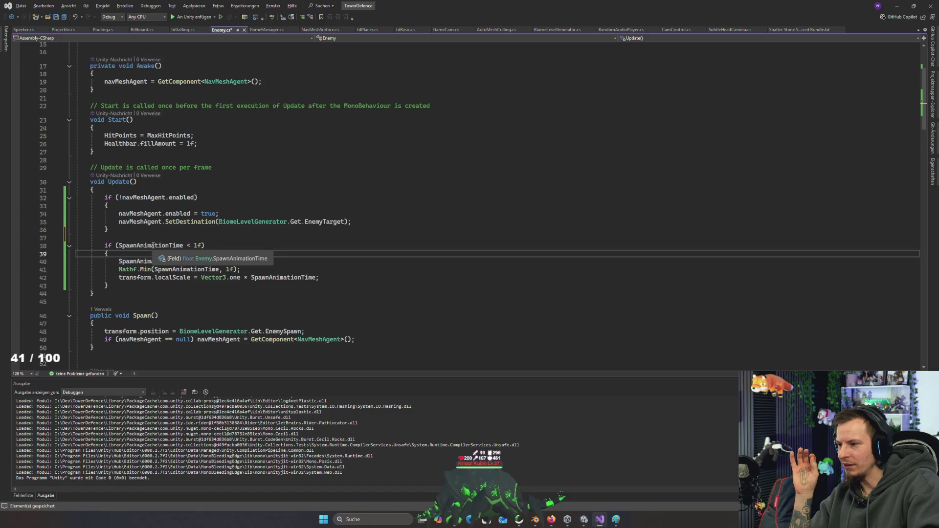
{"action": "mouse_move", "coordinate": [138, 260]}
{"action": "left_mouse_down"}
{"action": "mouse_move", "coordinate": [319, 278]}
{"action": "mouse_move", "coordinate": [199, 277]}
{"action": "mouse_move", "coordinate": [77, 261]}
{"action": "left_mouse_up"}
{"action": "left_click", "coordinate": [123, 285]}
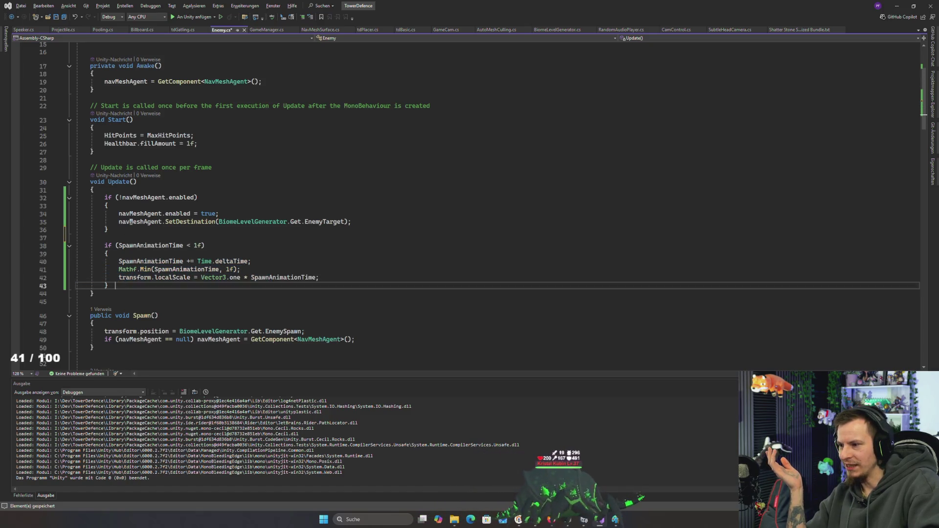
{"action": "key", "text": "ctrl+s"}
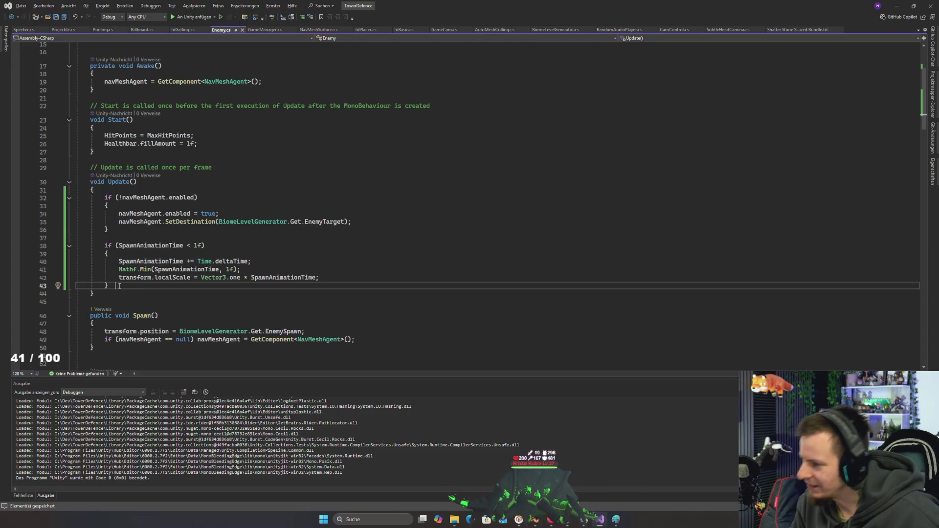
{"action": "key", "text": "alt+Tab"}
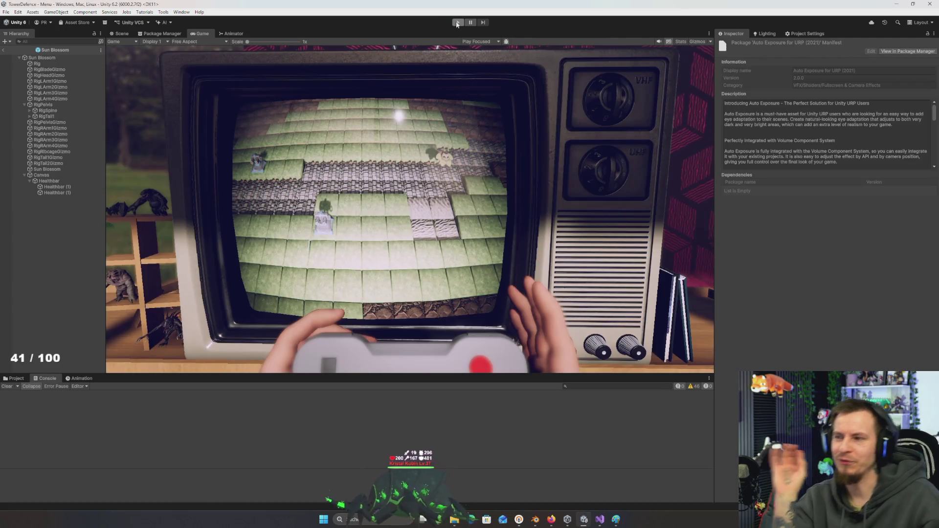
- Start Play mode and watch a Sun Blossom enemy spawn onto the stone path
{"action": "left_click", "coordinate": [457, 23]}
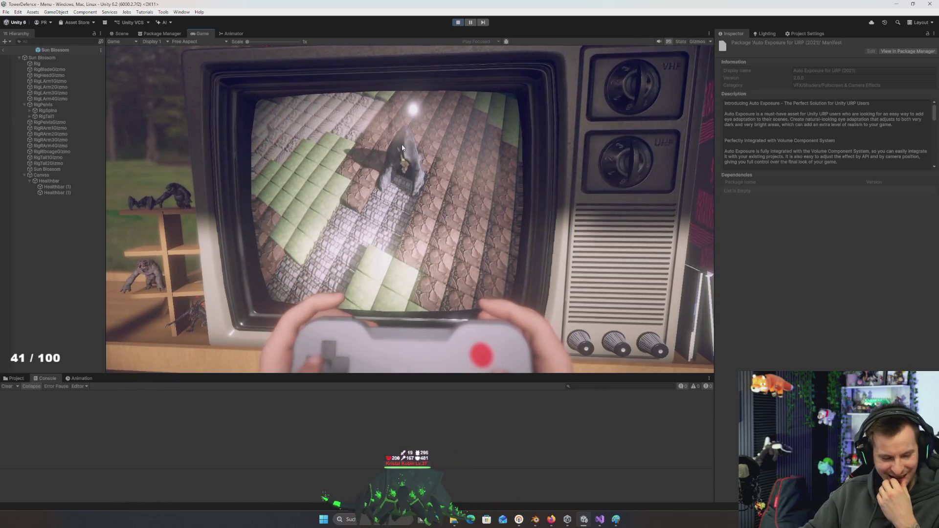
- Stop the test run, then delete the SpawnAnimationTime scale-up block from Enemy.cs and save it
{"action": "left_click", "coordinate": [459, 23]}
{"action": "key", "text": "alt+Tab"}
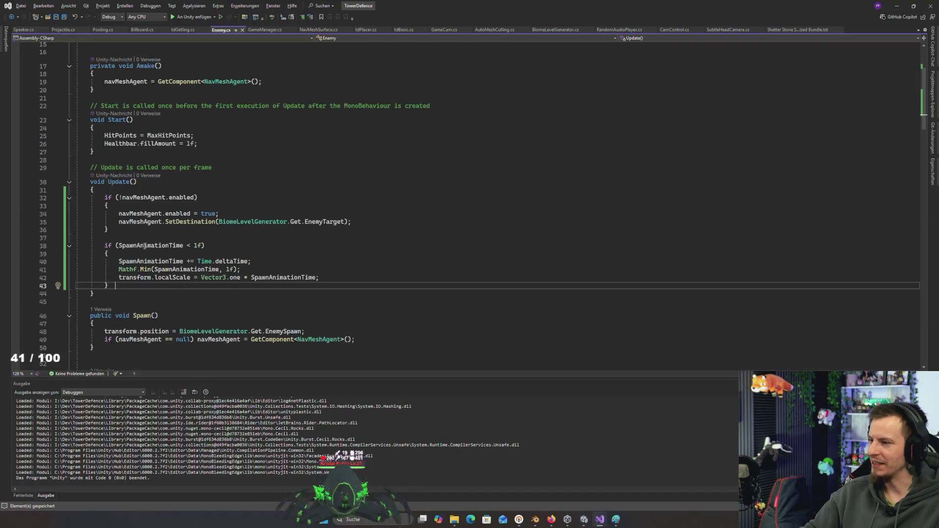
{"action": "left_click_drag", "start_coordinate": [119, 286], "coordinate": [76, 244]}
{"action": "key", "text": "ctrl+c"}
{"action": "key", "text": "Delete"}
{"action": "key", "text": "ctrl+s"}
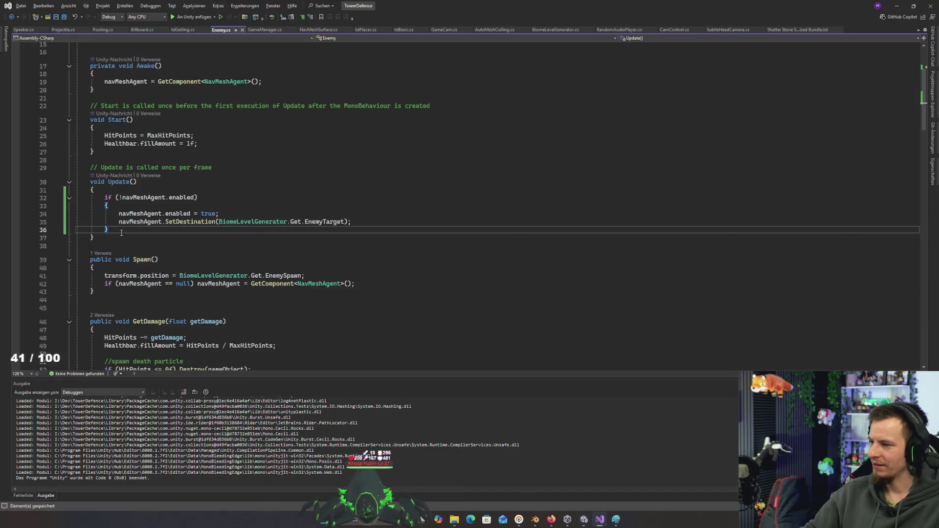
- Recompile in Unity, test the game without scaling, close Unity Hub, and return to Enemy.cs
{"action": "key", "text": "alt+Tab"}
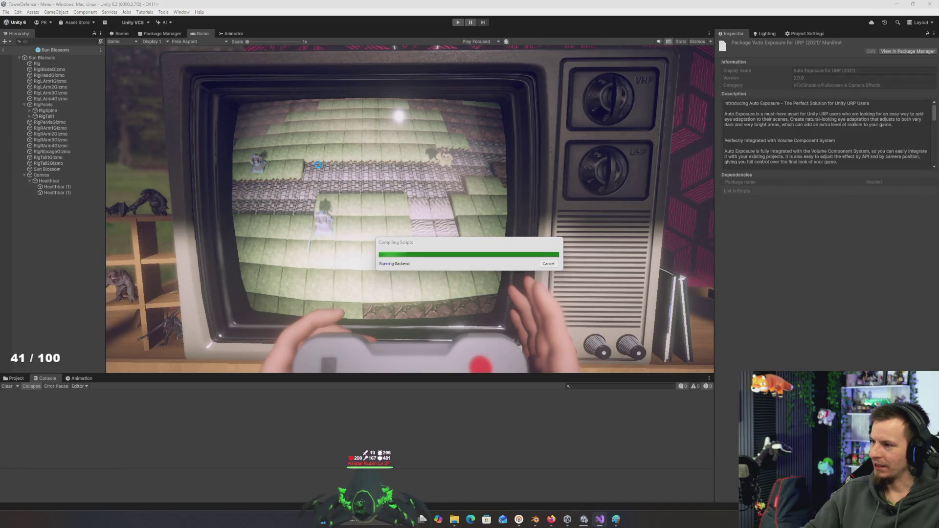
{"action": "key", "text": "alt+Tab"}
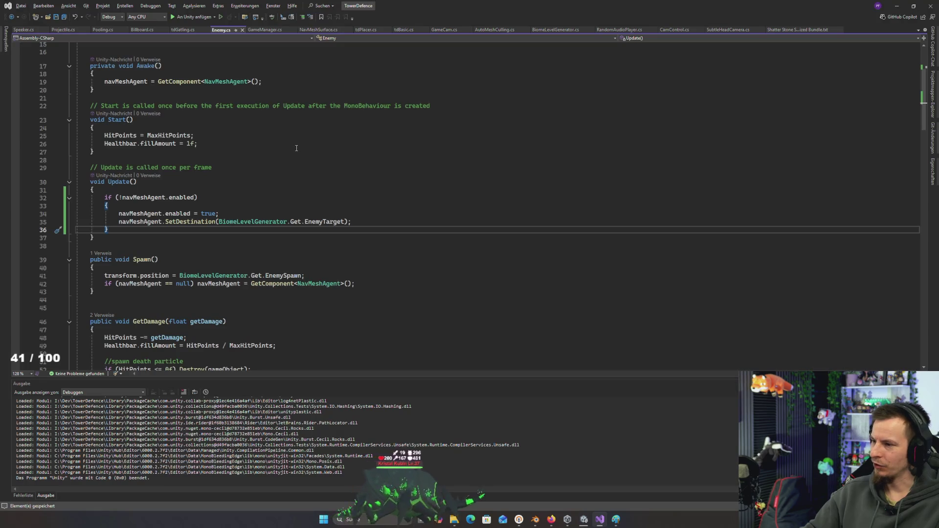
{"action": "key", "text": "alt+Tab"}
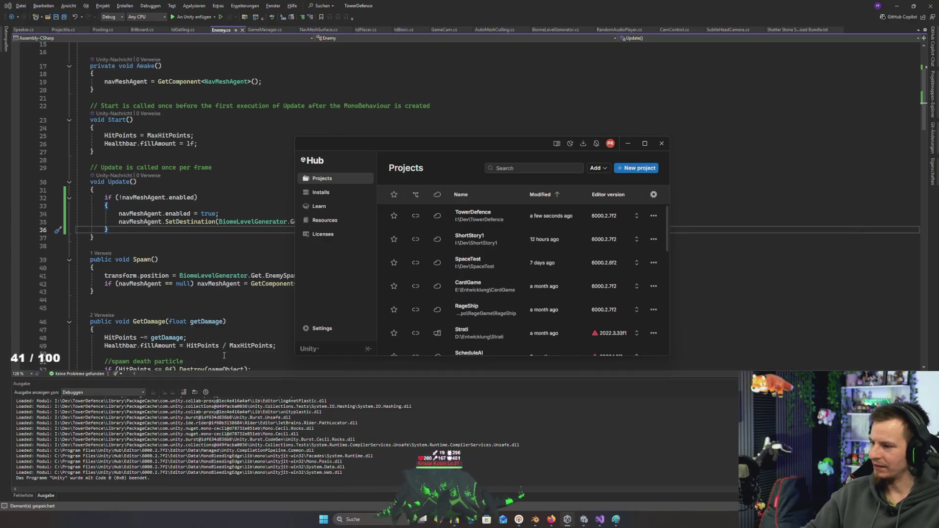
{"action": "key", "text": "alt+Tab"}
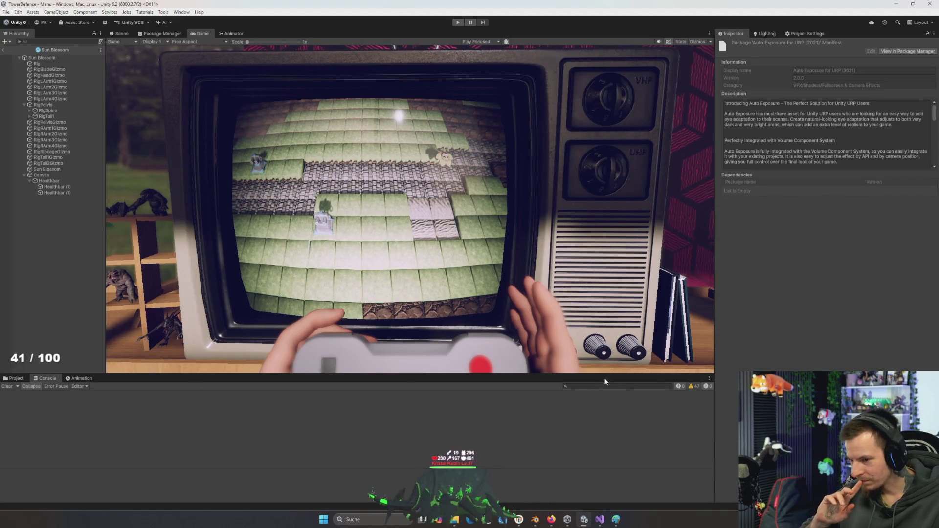
{"action": "left_click", "coordinate": [457, 23]}
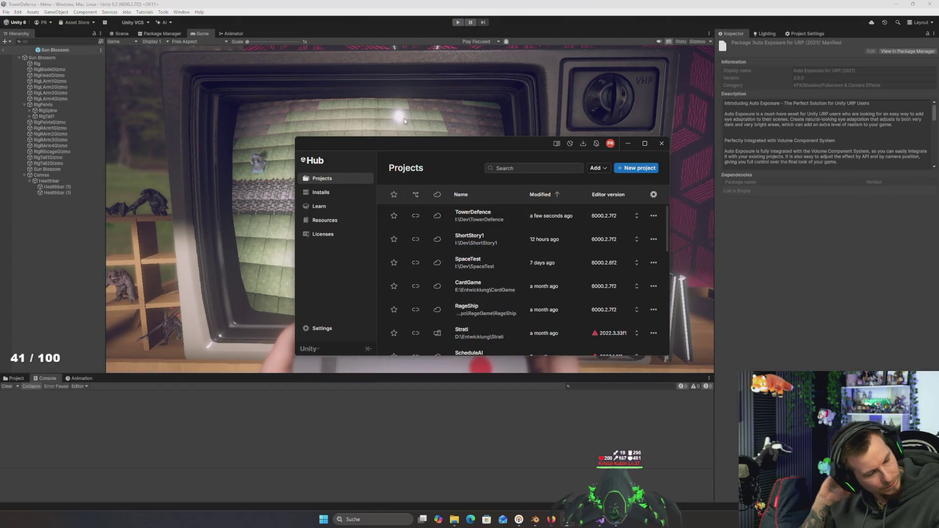
{"action": "left_click", "coordinate": [378, 122]}
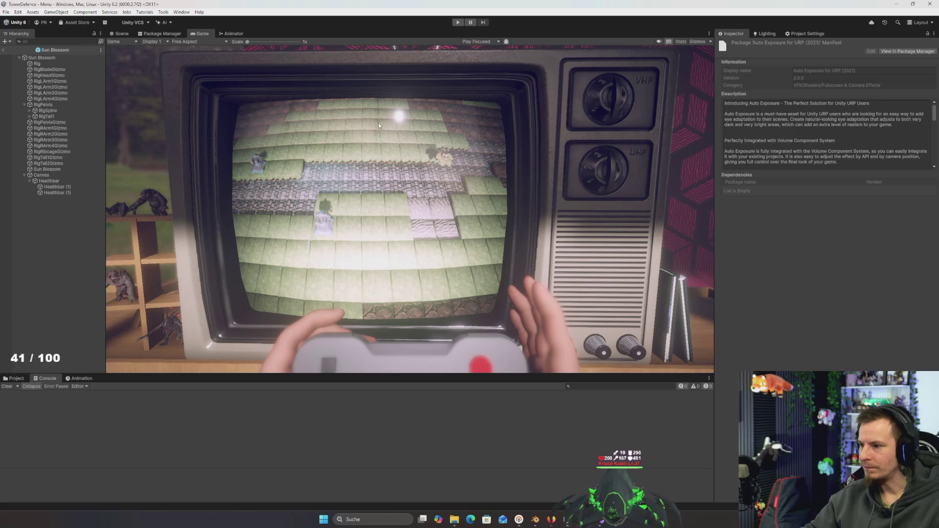
{"action": "key", "text": "alt+Tab"}
{"action": "key", "text": "alt+Tab"}
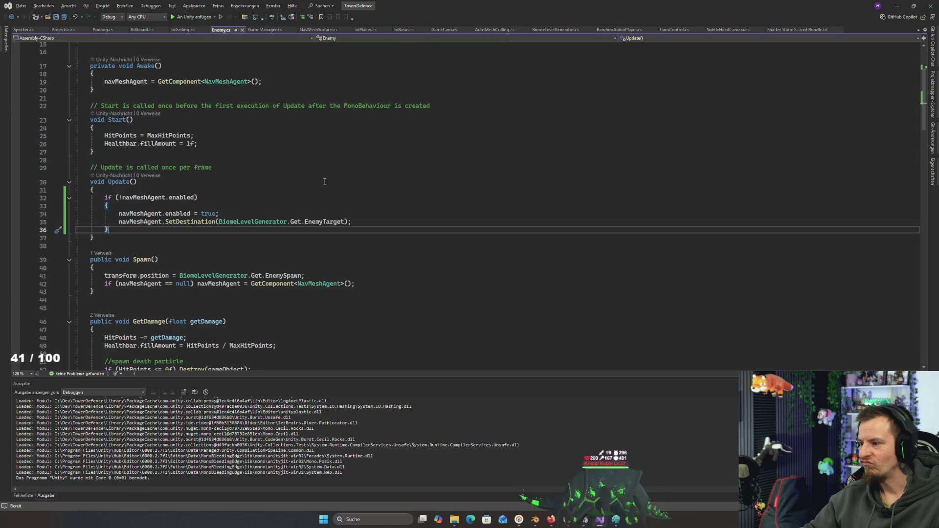
- Paste the SpawnAnimationTime scale-up block into Update after the navMeshAgent and SetDestination code, then review it
{"action": "key", "text": "ctrl+v"}
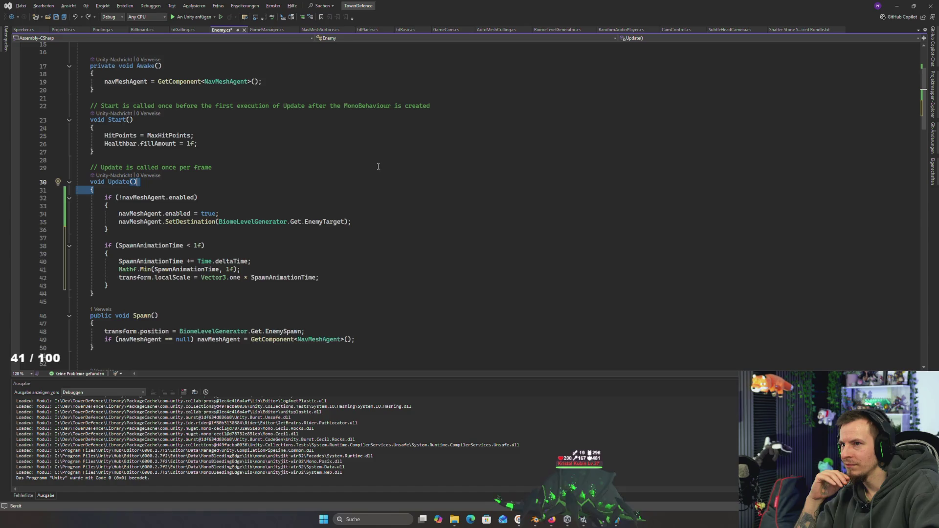
{"action": "left_click", "coordinate": [374, 190]}
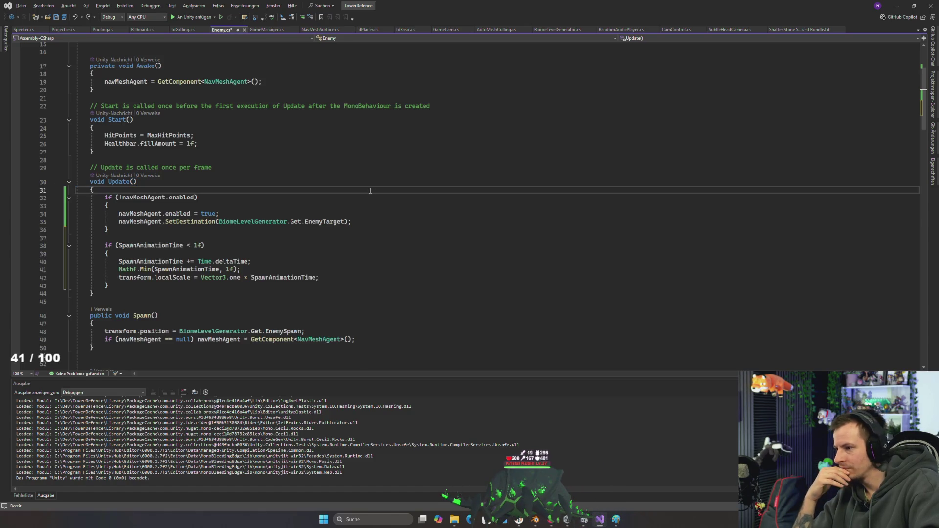
{"action": "left_click", "coordinate": [253, 232]}
{"action": "left_click", "coordinate": [191, 221]}
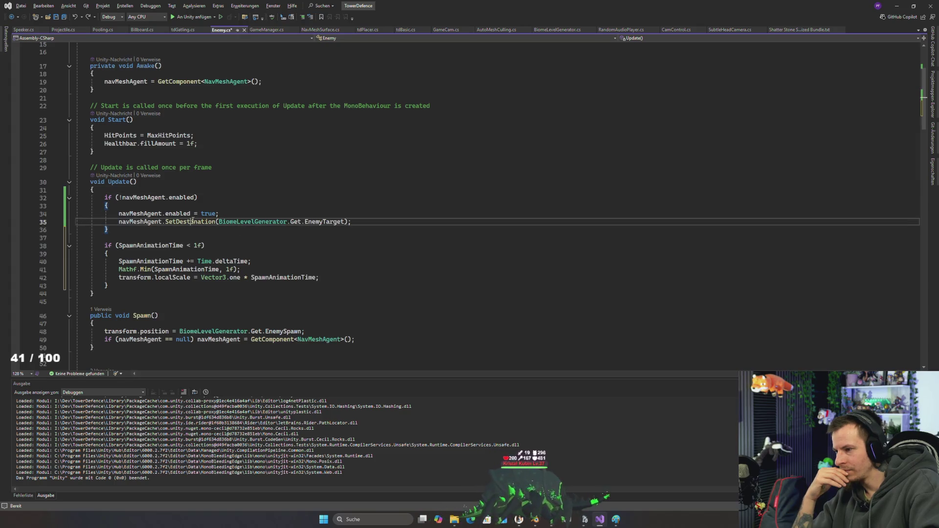
{"action": "double_click", "coordinate": [143, 224]}
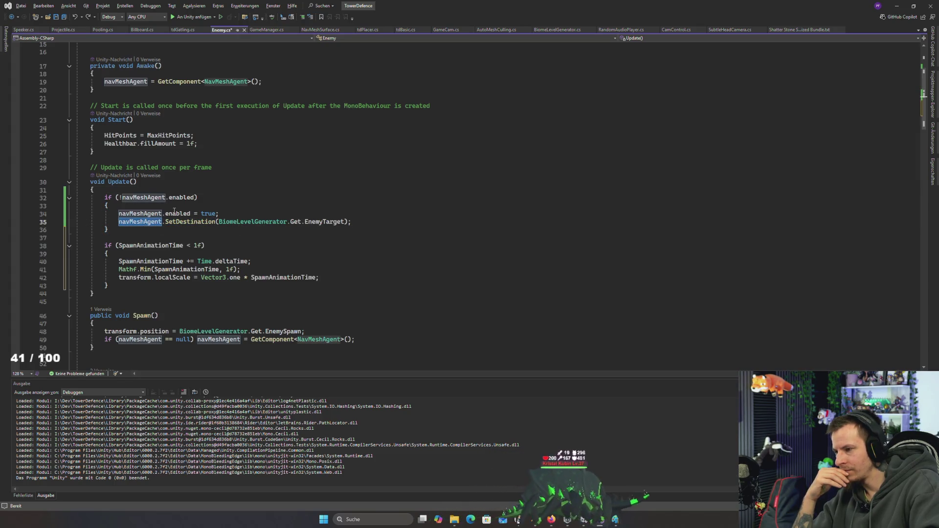
{"action": "key", "text": "Up"}
{"action": "key", "text": "Up"}
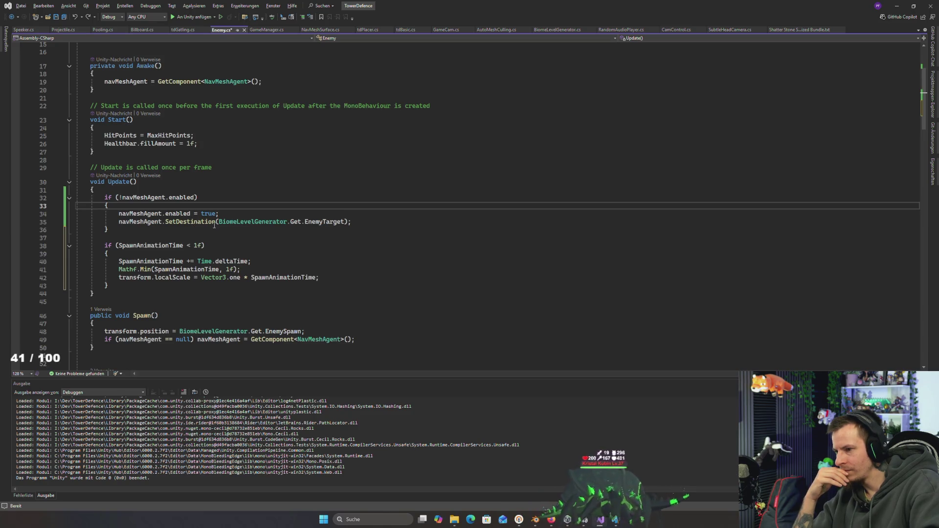
{"action": "double_click", "coordinate": [324, 221]}
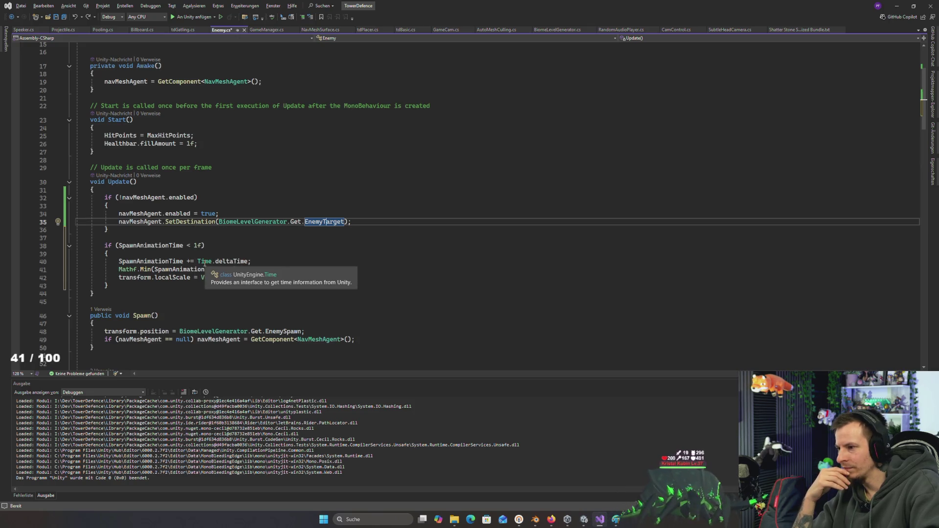
{"action": "mouse_move", "coordinate": [104, 245]}
{"action": "left_mouse_down"}
{"action": "mouse_move", "coordinate": [110, 264]}
{"action": "mouse_move", "coordinate": [151, 288]}
{"action": "left_mouse_up"}
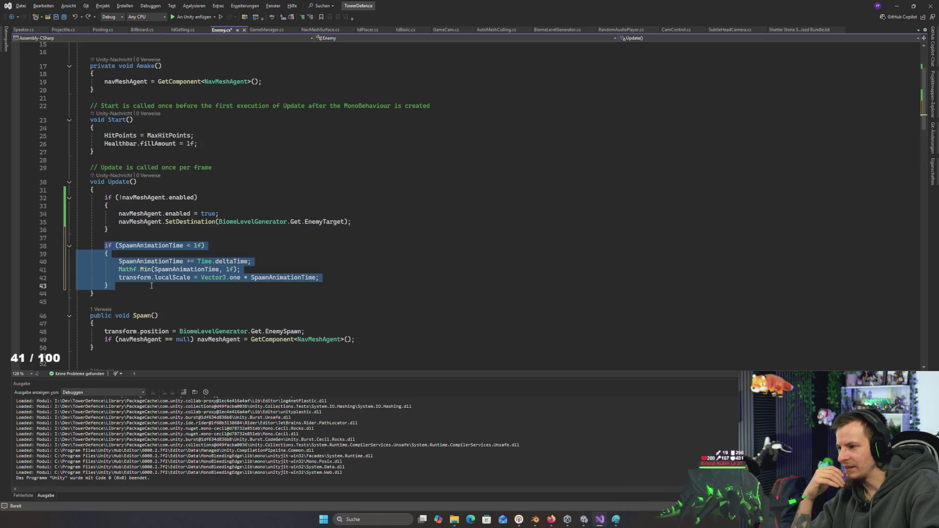
{"action": "left_click", "coordinate": [287, 261]}
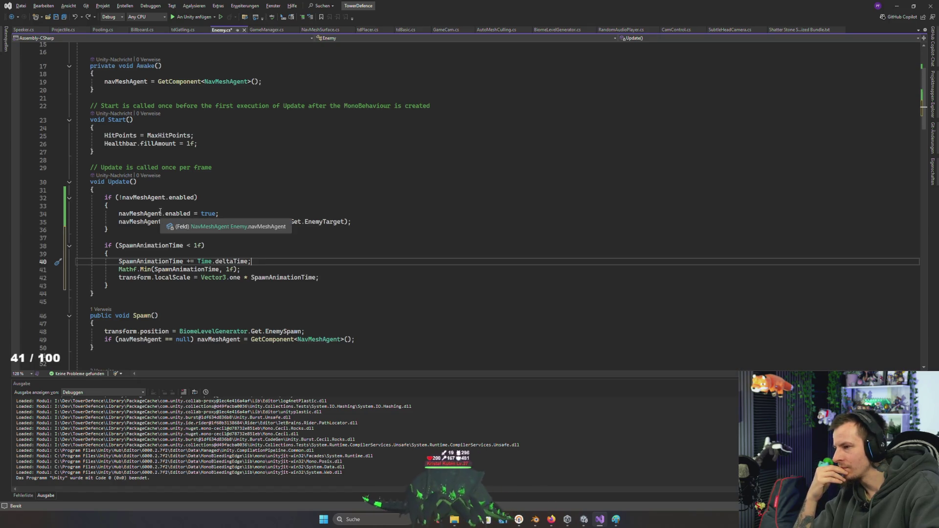
{"action": "left_click", "coordinate": [144, 197]}
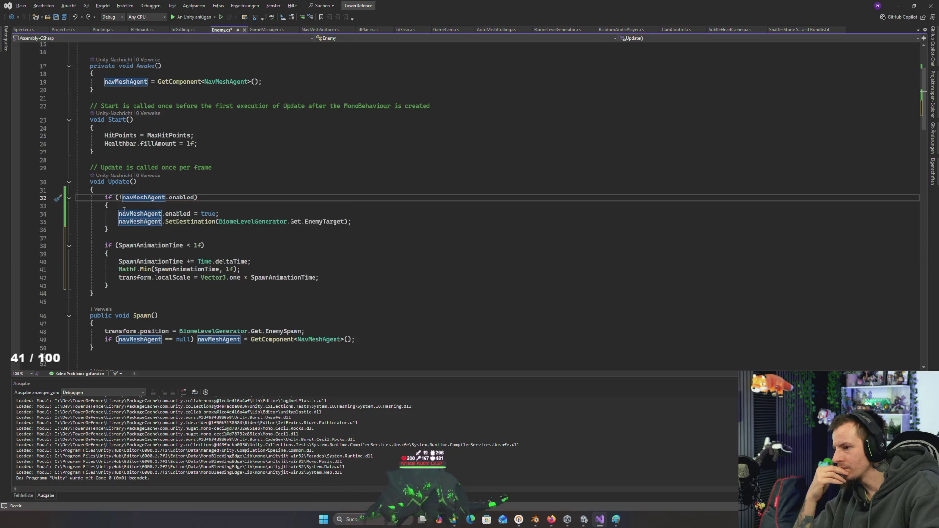
{"action": "key", "text": "Down"}
{"action": "key", "text": "Down"}
{"action": "key", "text": "Down"}
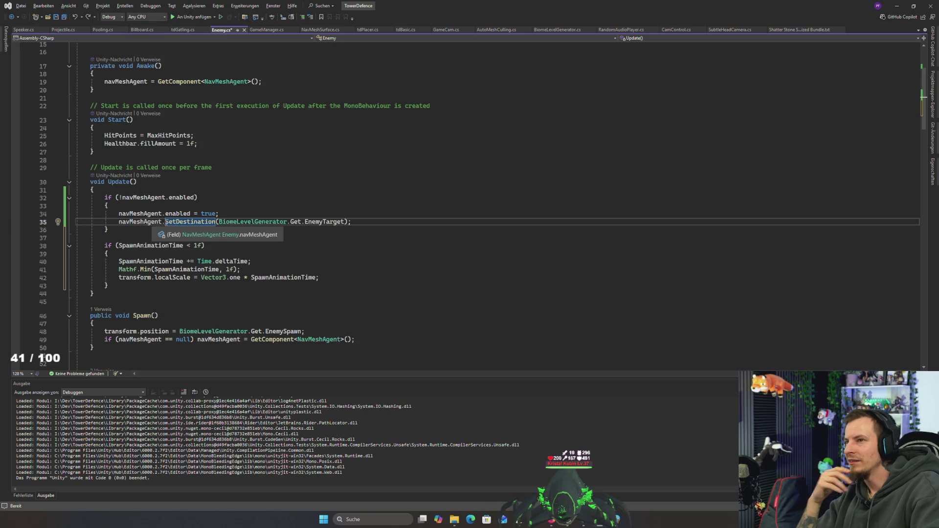
{"action": "left_click", "coordinate": [215, 208]}
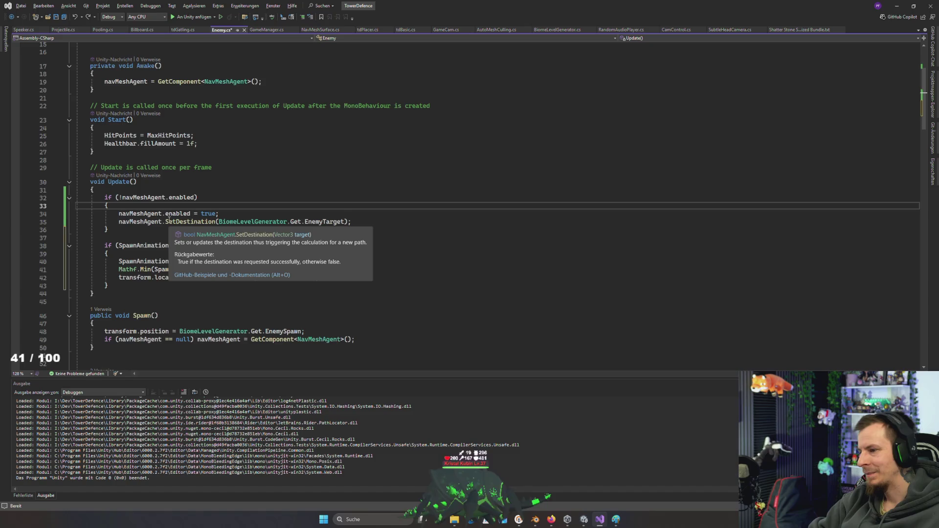
{"action": "left_click", "coordinate": [119, 213]}
{"action": "left_click_drag", "start_coordinate": [119, 214], "coordinate": [217, 213]}
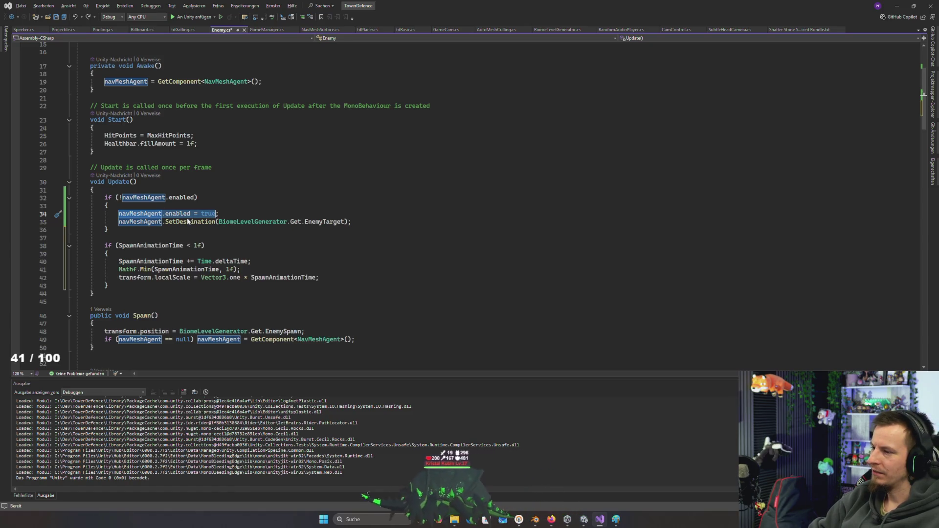
{"action": "left_click", "coordinate": [249, 214]}
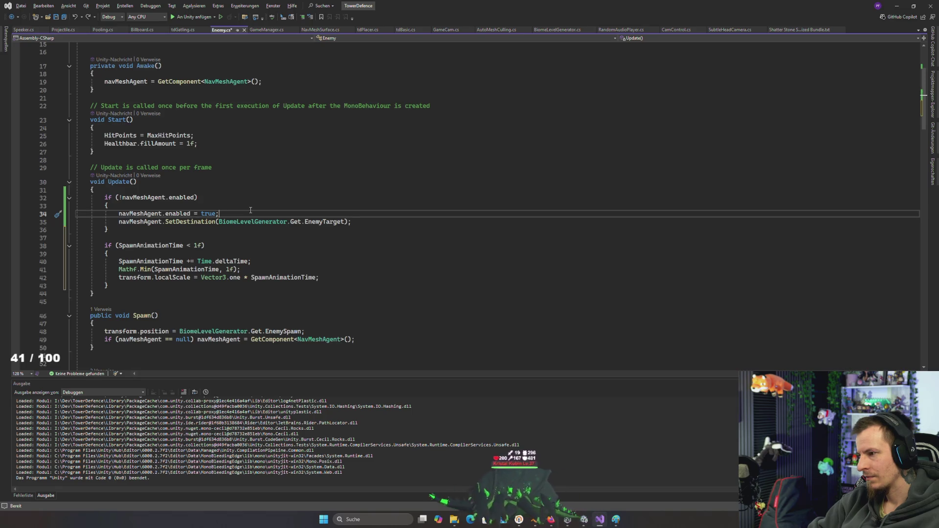
{"action": "scroll", "coordinate": [250, 210], "scroll_direction": "up", "scroll_amount": 5}
{"action": "left_click", "coordinate": [237, 148]}
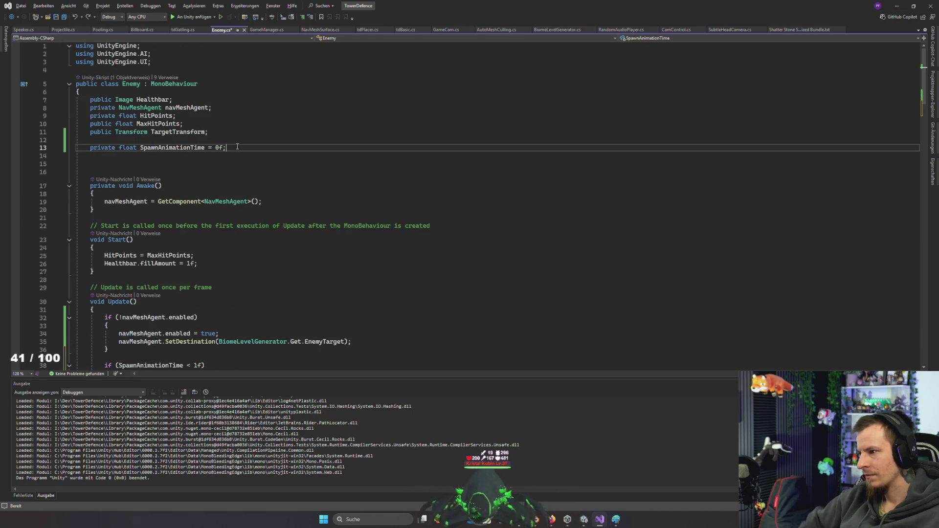
- Declare 'private bool TargetLocated = false;' below SpawnAnimationTime and save Enemy.cs
{"action": "key", "text": "Return"}
{"action": "type", "text": "private bool"}
{"action": "type", "text": " S"}
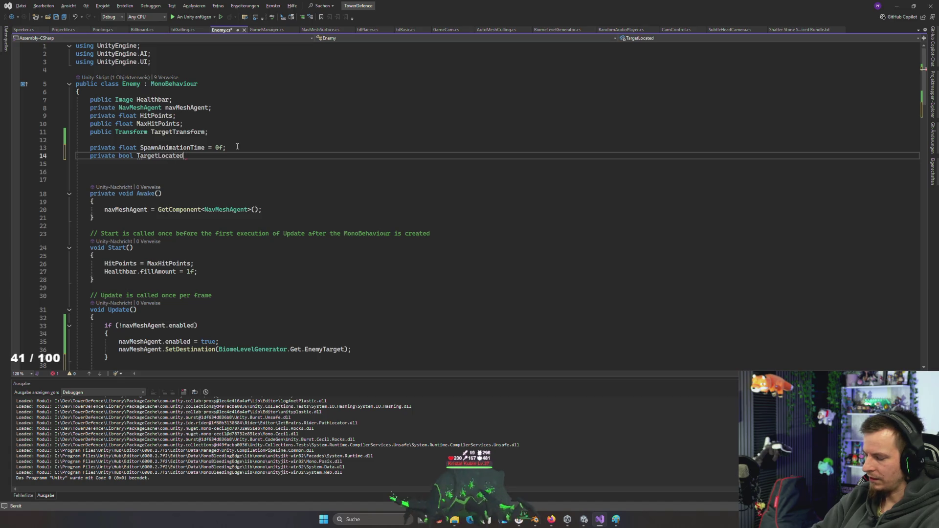
{"action": "type", "text": "= false;"}
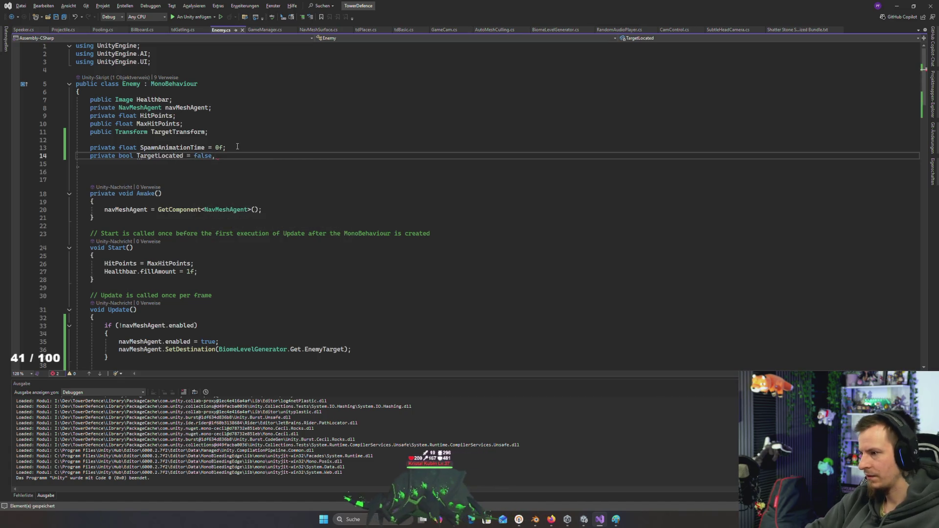
{"action": "key", "text": "ctrl+s"}
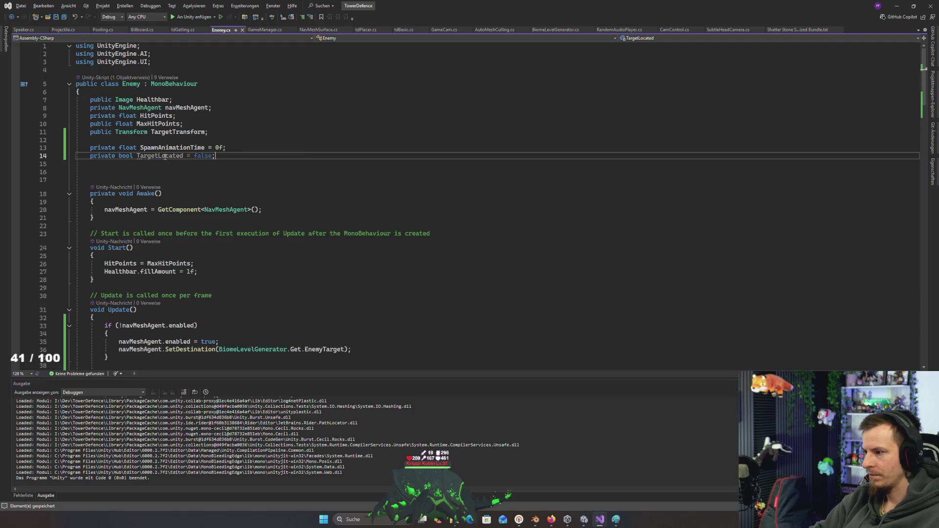
{"action": "scroll", "coordinate": [164, 157], "scroll_direction": "down", "scroll_amount": 6}
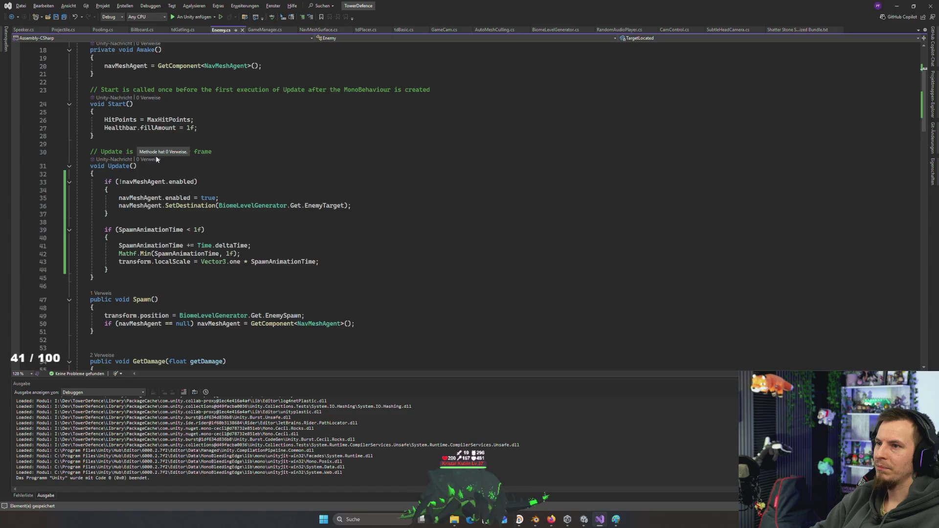
{"action": "left_click", "coordinate": [143, 214]}
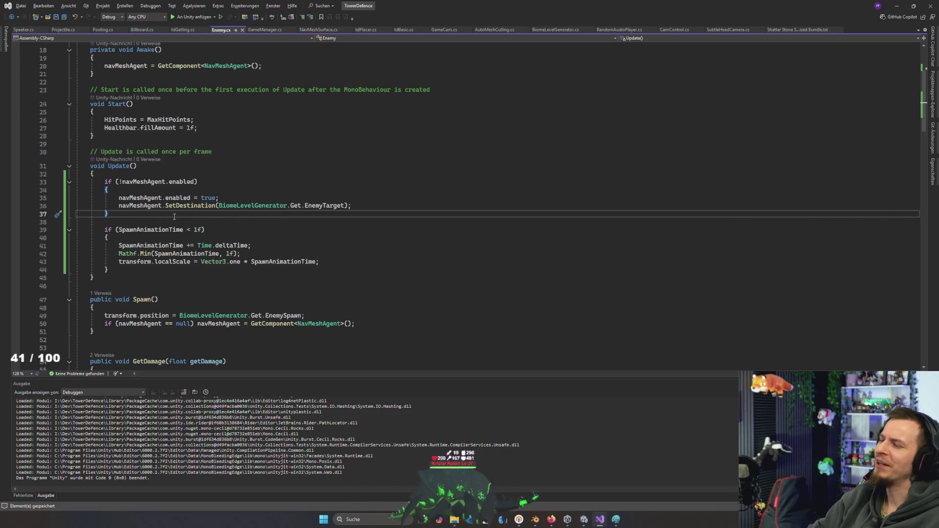
{"action": "left_click", "coordinate": [236, 199]}
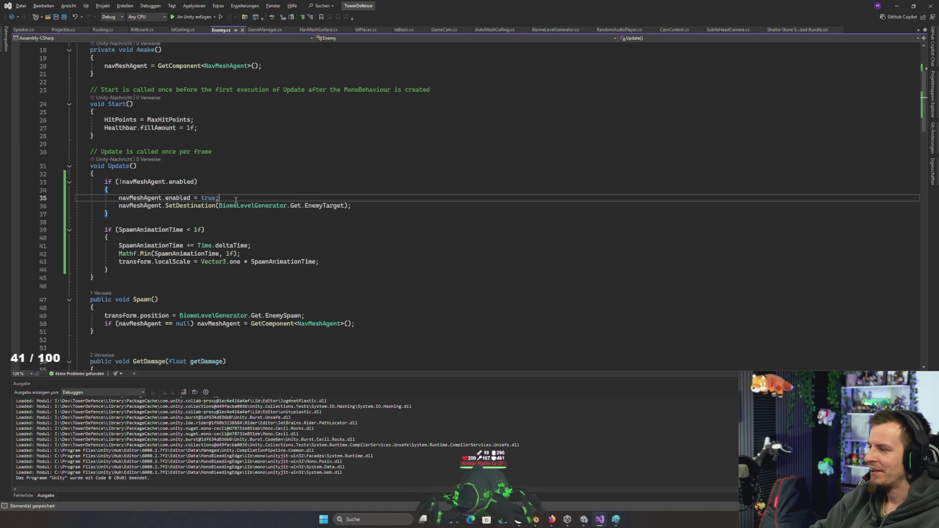
{"action": "key", "text": "Return"}
{"action": "type", "text": "TargetLocated = true;"}
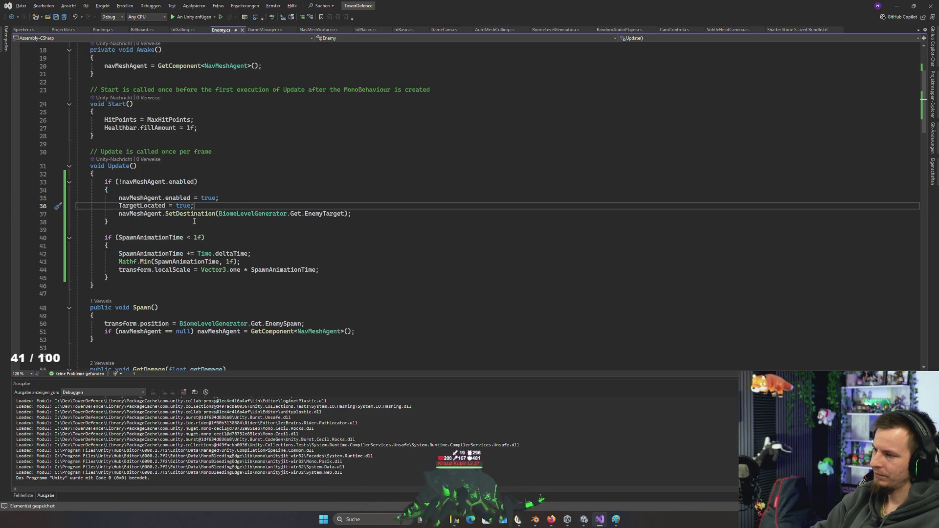
{"action": "left_click", "coordinate": [174, 220]}
{"action": "key", "text": "Return"}
{"action": "key", "text": "Return"}
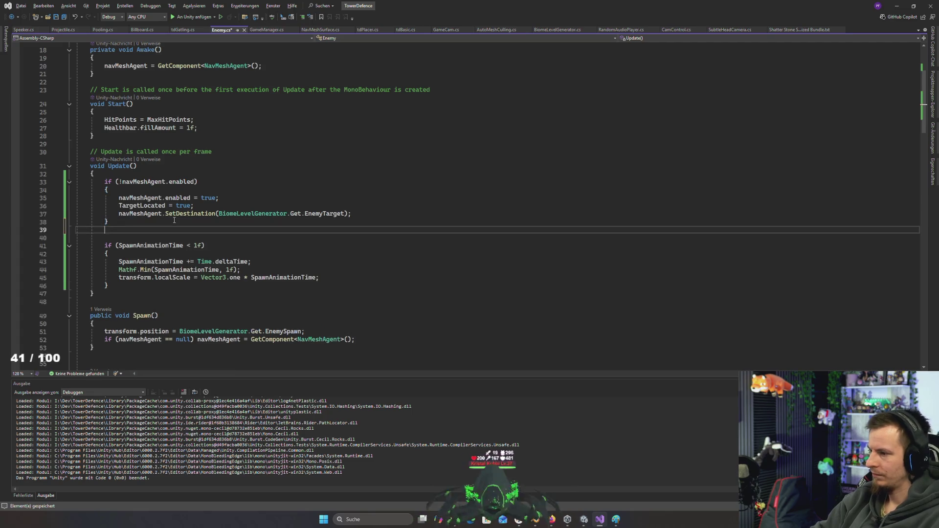
{"action": "type", "text": "if(TargetLocated"}
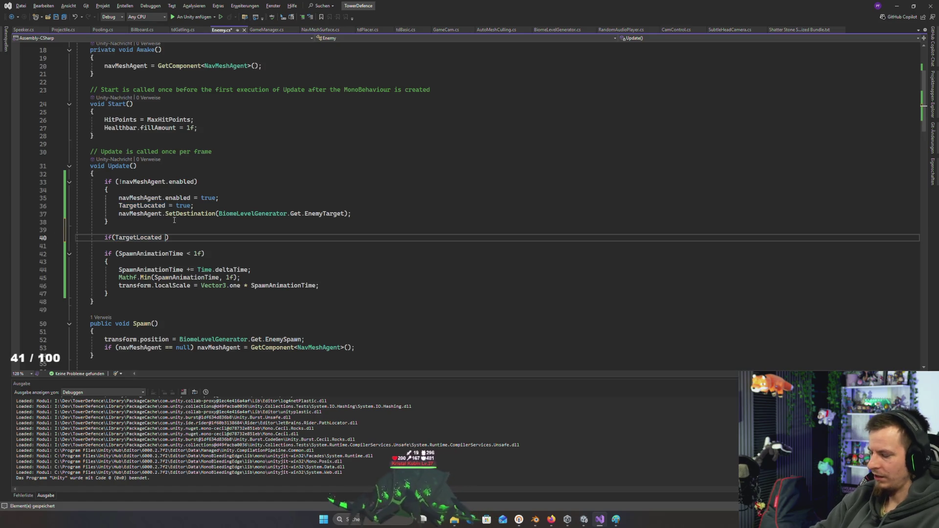
{"action": "type", "text": " &"}
{"action": "left_click_drag", "start_coordinate": [119, 198], "coordinate": [190, 198]}
{"action": "key", "text": "ctrl+c"}
{"action": "left_click", "coordinate": [177, 238]}
{"action": "key", "text": "ctrl+v"}
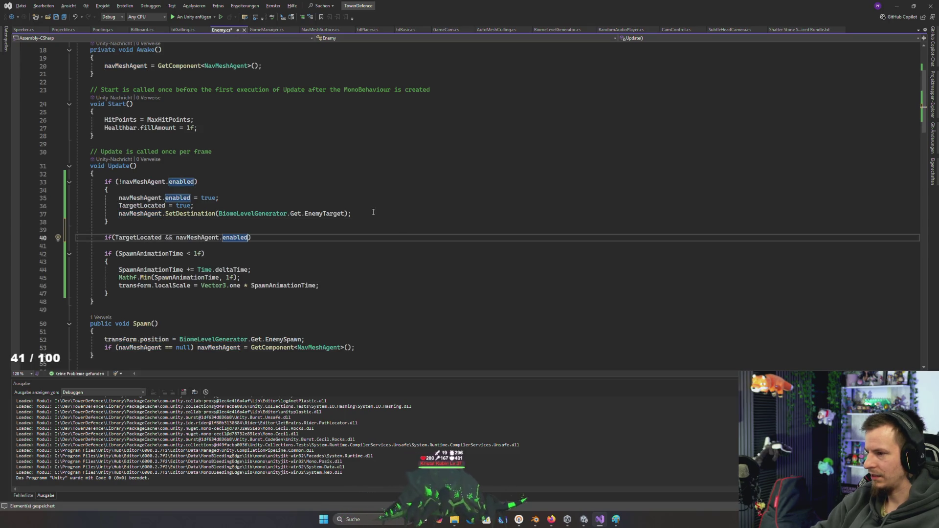
{"action": "triple_click", "coordinate": [235, 213]}
{"action": "key", "text": "Delete"}
{"action": "key", "text": "Return"}
{"action": "type", "text": "{"}
{"action": "key", "text": "Return"}
{"action": "key", "text": "ctrl+v"}
{"action": "key", "text": "Up"}
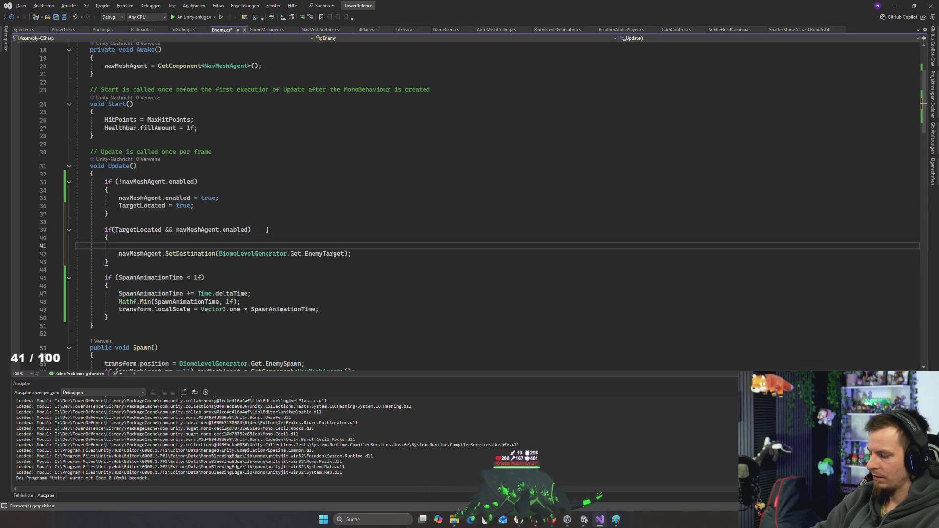
{"action": "type", "text": "target"}
{"action": "key", "text": "Escape"}
{"action": "key", "text": "ctrl+space"}
{"action": "type", "text": "= false;"}
{"action": "left_click_drag", "start_coordinate": [109, 262], "coordinate": [126, 219]}
{"action": "key", "text": "ctrl+x"}
{"action": "key", "text": "Up"}
{"action": "key", "text": "Up"}
{"action": "key", "text": "Up"}
{"action": "key", "text": "End"}
{"action": "key", "text": "ctrl+v"}
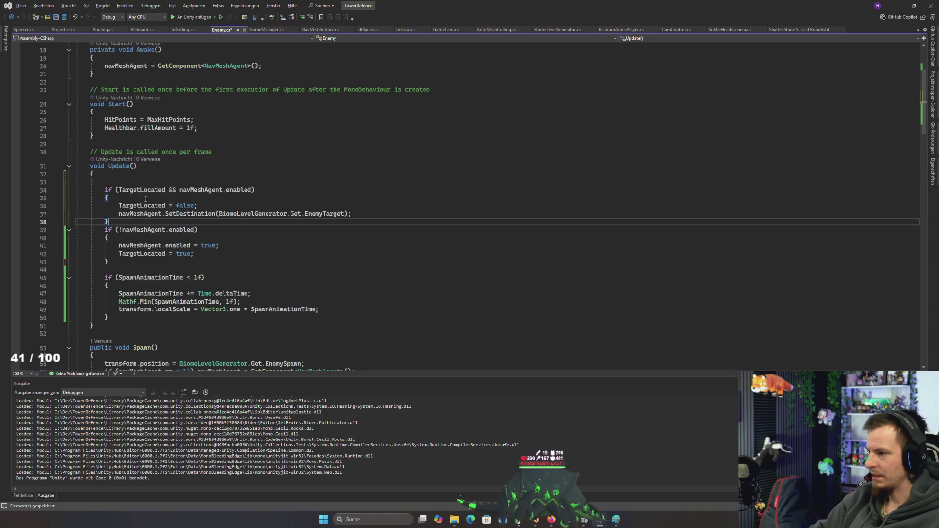
{"action": "key", "text": "Down"}
{"action": "key", "text": "Down"}
{"action": "key", "text": "Down"}
{"action": "key", "text": "End"}
{"action": "key", "text": "Return"}
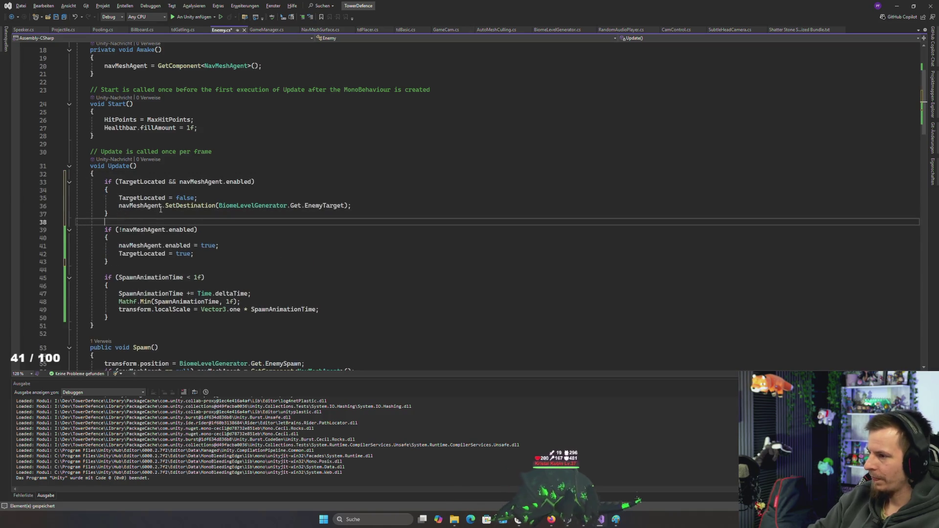
{"action": "left_click", "coordinate": [136, 180]}
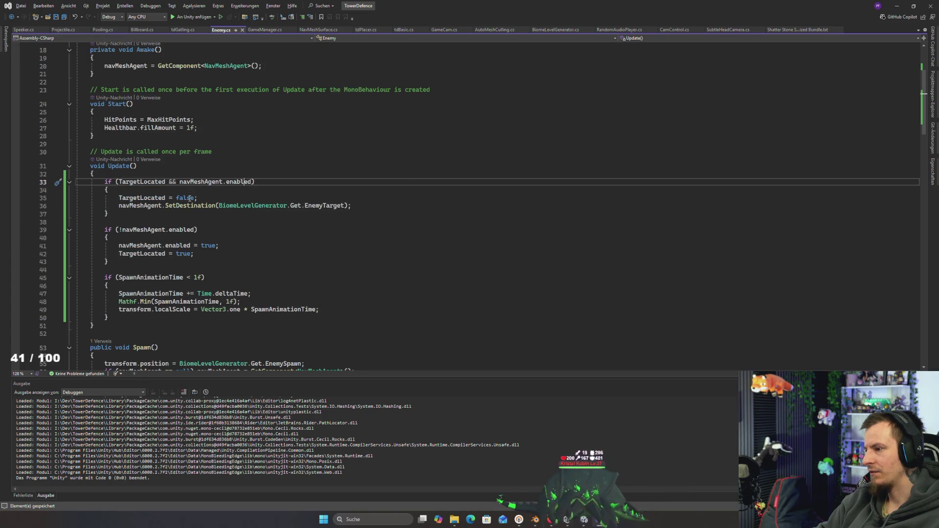
{"action": "left_click_drag", "start_coordinate": [166, 197], "coordinate": [129, 197]}
{"action": "left_click", "coordinate": [148, 223]}
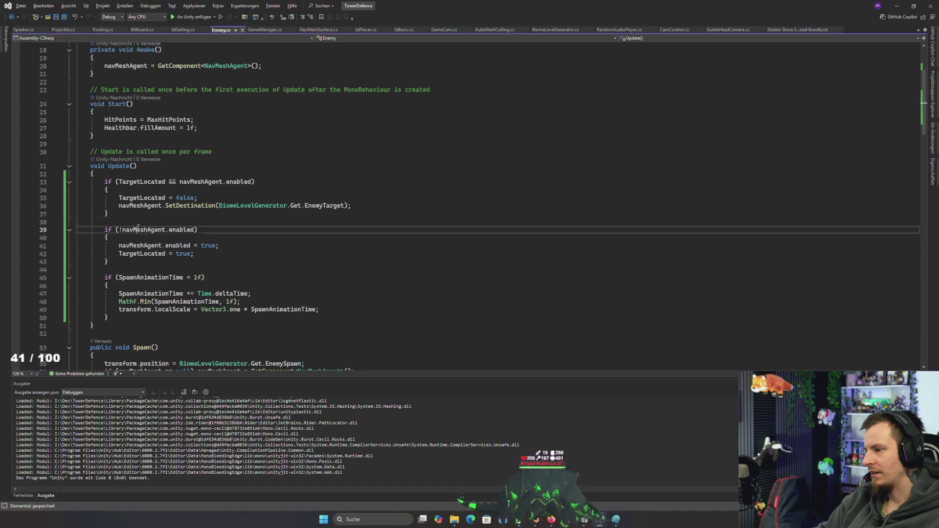
{"action": "left_click", "coordinate": [136, 229]}
{"action": "left_click_drag", "start_coordinate": [118, 246], "coordinate": [187, 259]}
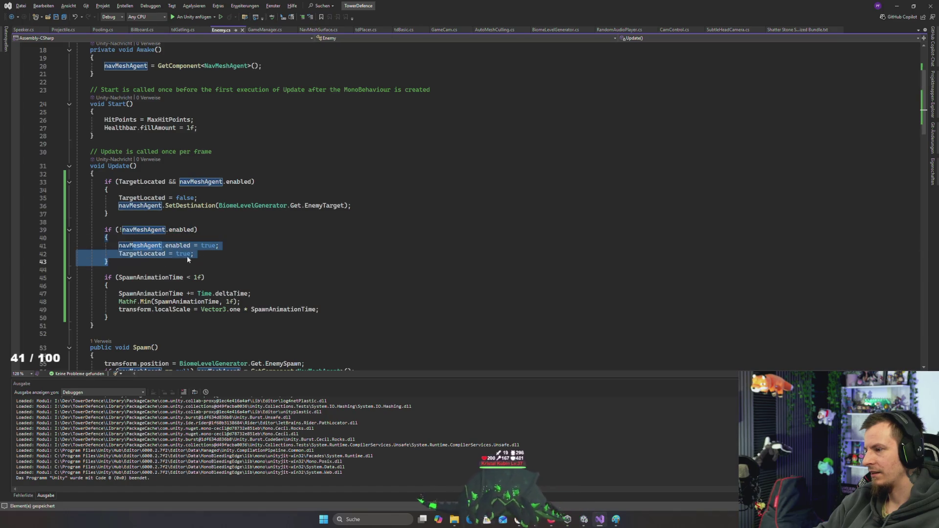
{"action": "left_click", "coordinate": [191, 254]}
{"action": "left_click", "coordinate": [210, 246]}
{"action": "left_click_drag", "start_coordinate": [117, 181], "coordinate": [254, 181]}
{"action": "left_click", "coordinate": [125, 198]}
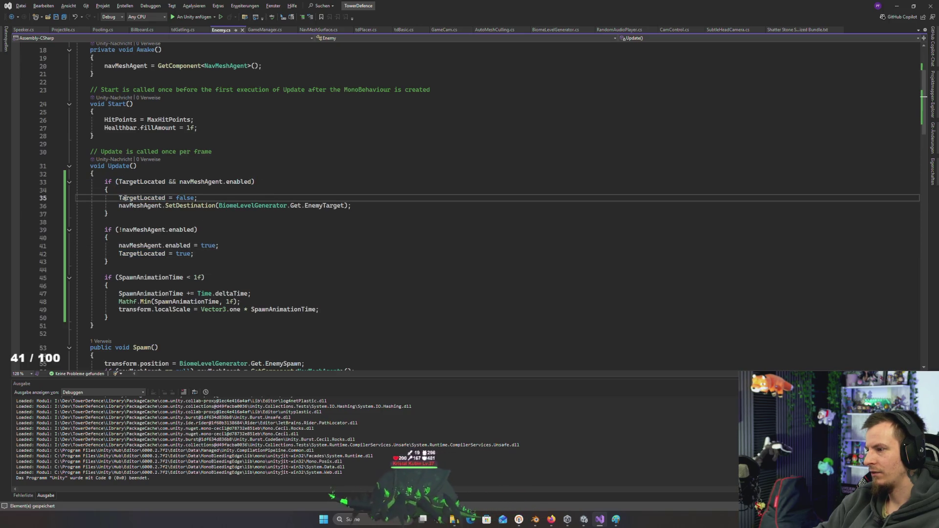
{"action": "double_click", "coordinate": [125, 198]}
{"action": "left_click_drag", "start_coordinate": [126, 205], "coordinate": [361, 204]}
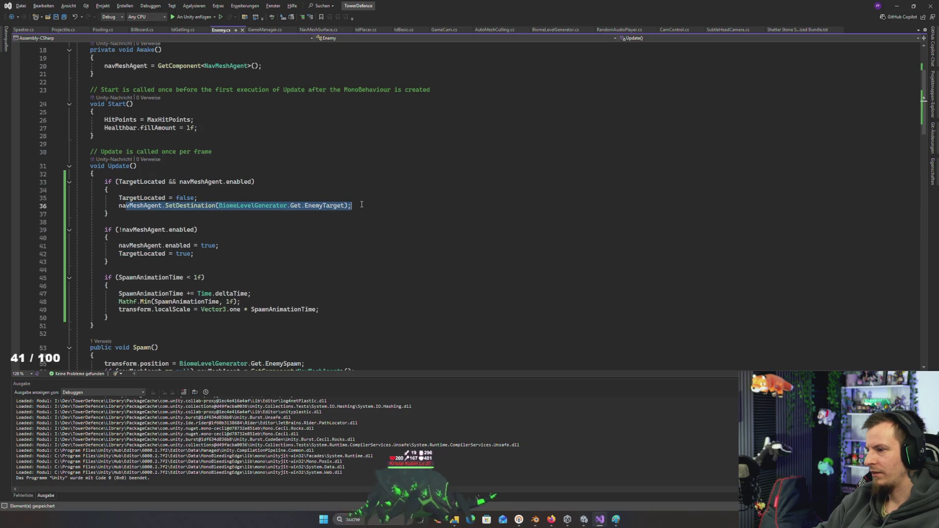
{"action": "left_click", "coordinate": [212, 197]}
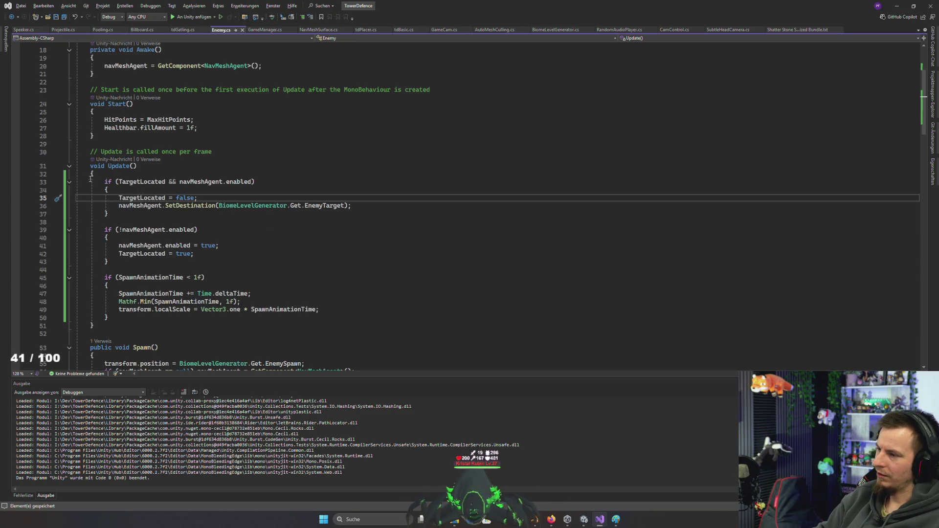
{"action": "left_click_drag", "start_coordinate": [89, 180], "coordinate": [193, 218]}
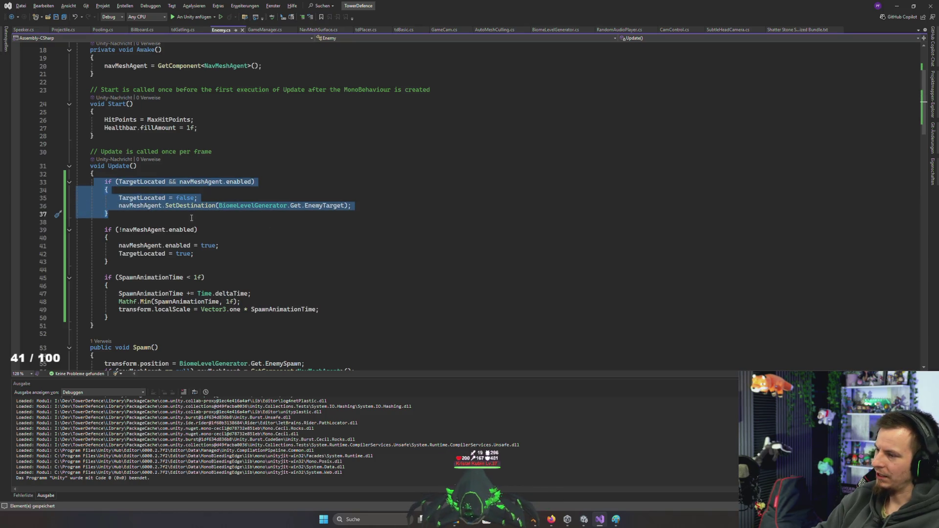
{"action": "key", "text": "alt+Tab"}
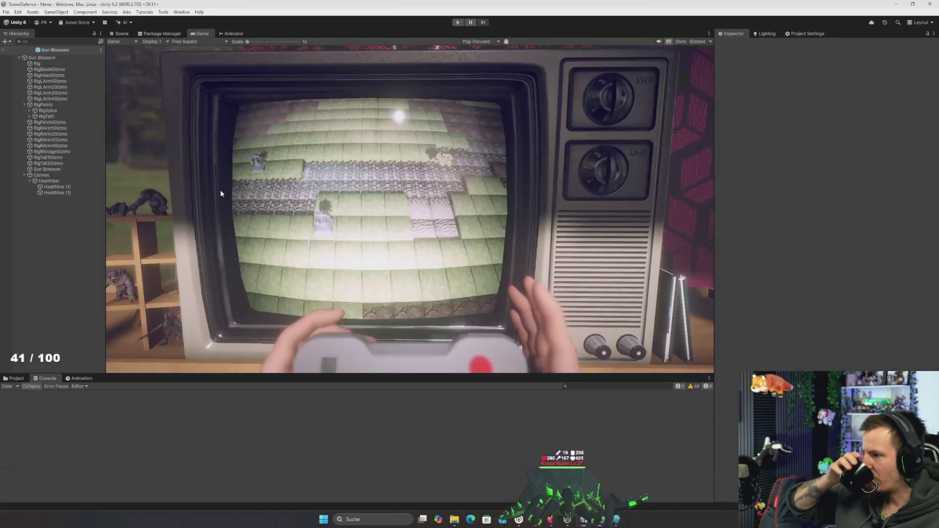
- Run and stop a test play, select the Sun Blossom's Healthbar in the Scene view, then exit the prefab
{"action": "key", "text": "ctrl+p"}
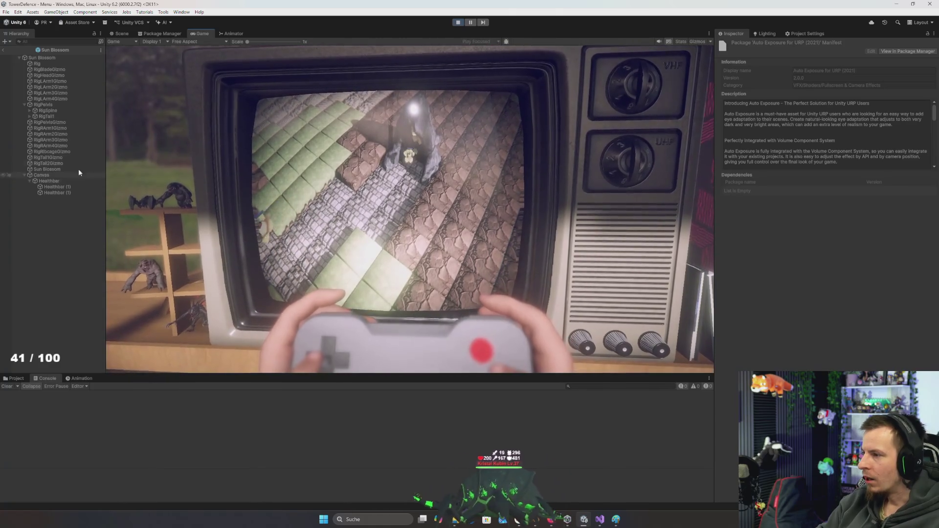
{"action": "left_click", "coordinate": [456, 23]}
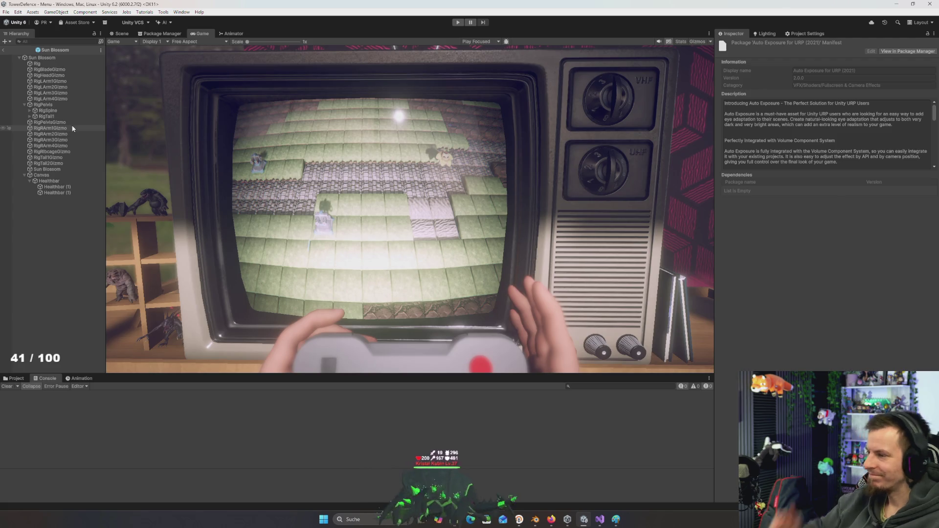
{"action": "left_click", "coordinate": [67, 181]}
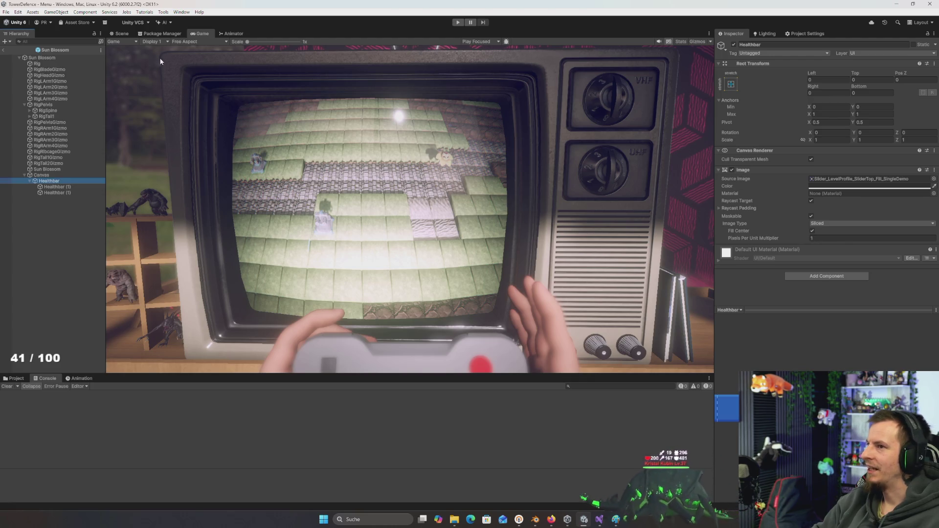
{"action": "left_click", "coordinate": [120, 33]}
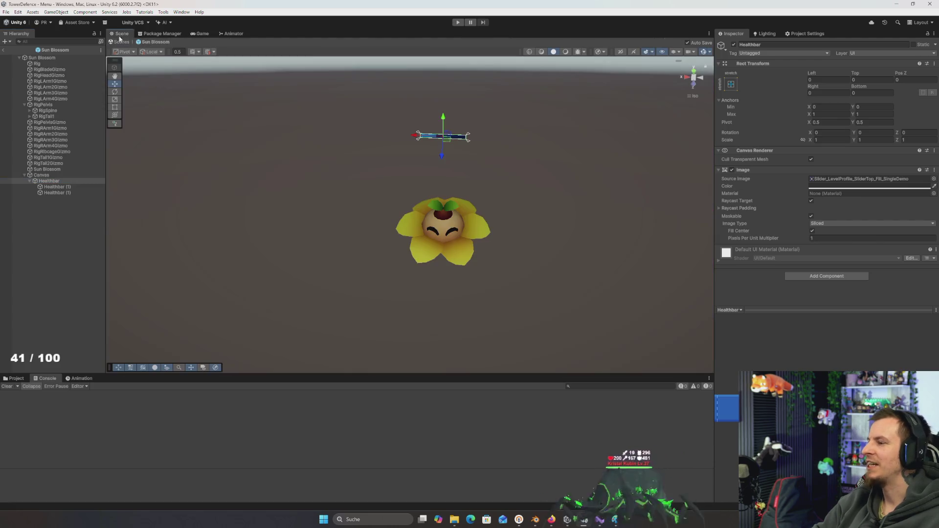
{"action": "left_click", "coordinate": [3, 51]}
- Frame the enemyExit cave rock, select its er plane inside the cave, and start Play mode
{"action": "left_click", "coordinate": [542, 240]}
{"action": "key", "text": "f"}
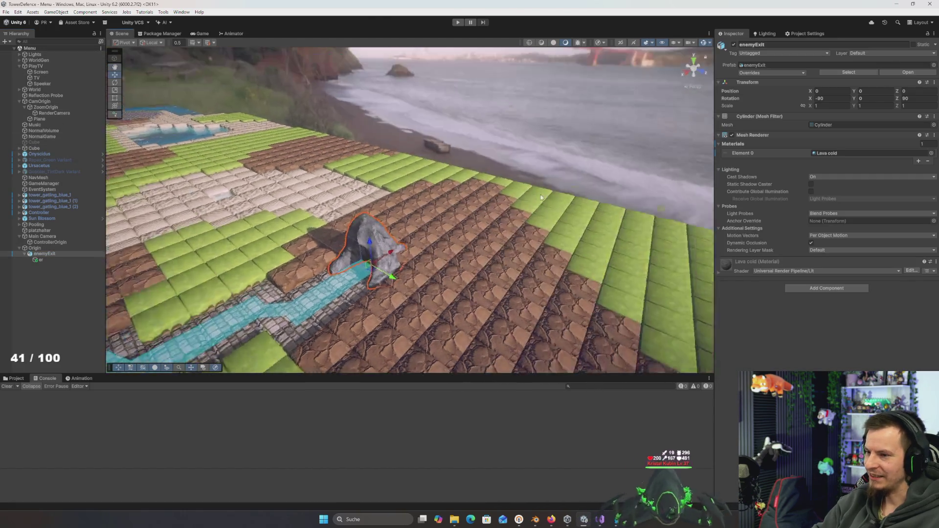
{"action": "left_click_drag", "start_coordinate": [440, 224], "coordinate": [502, 218]}
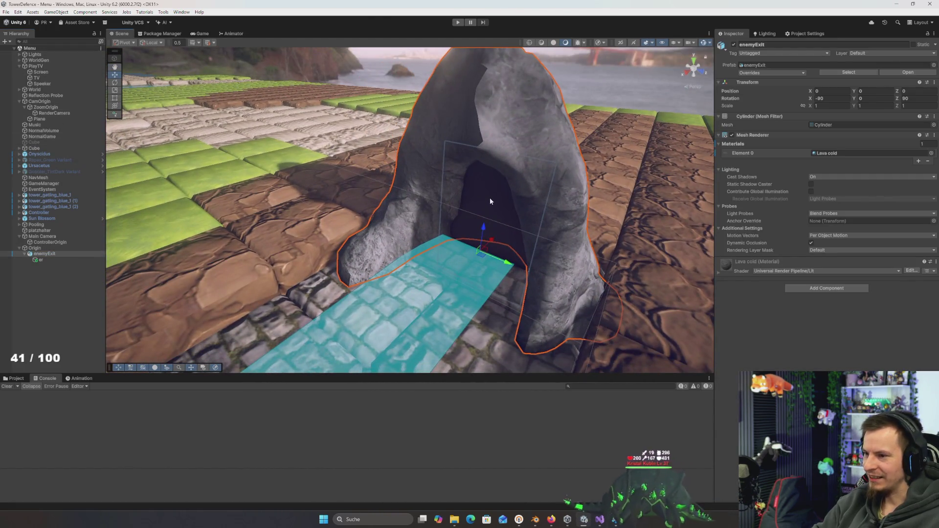
{"action": "left_click", "coordinate": [489, 197]}
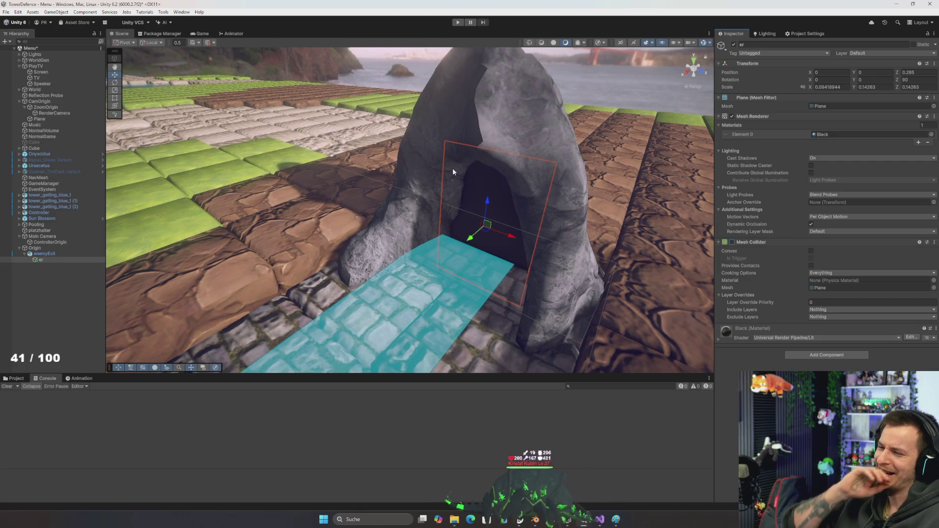
{"action": "left_click", "coordinate": [461, 24]}
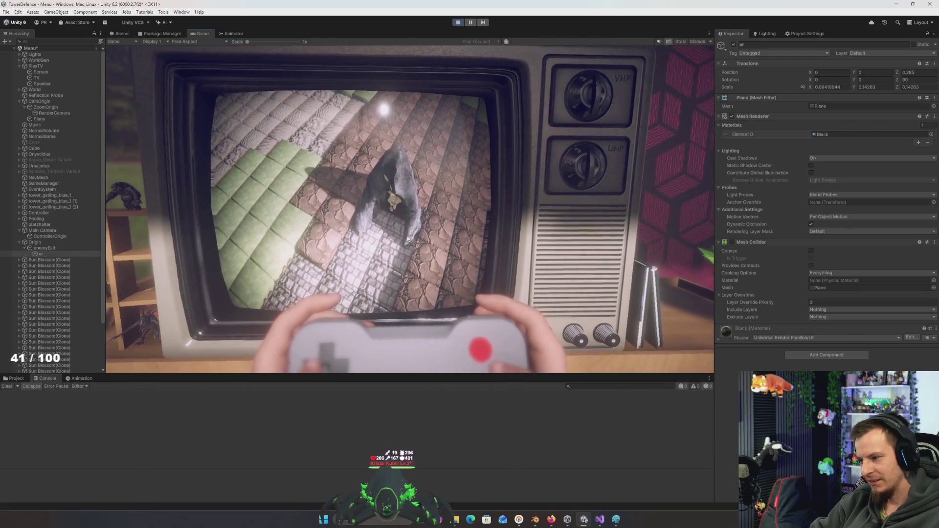
- Show the Prefabs/Mobs folder, deactivate the Origin object, and stop Play mode
{"action": "left_click", "coordinate": [10, 378]}
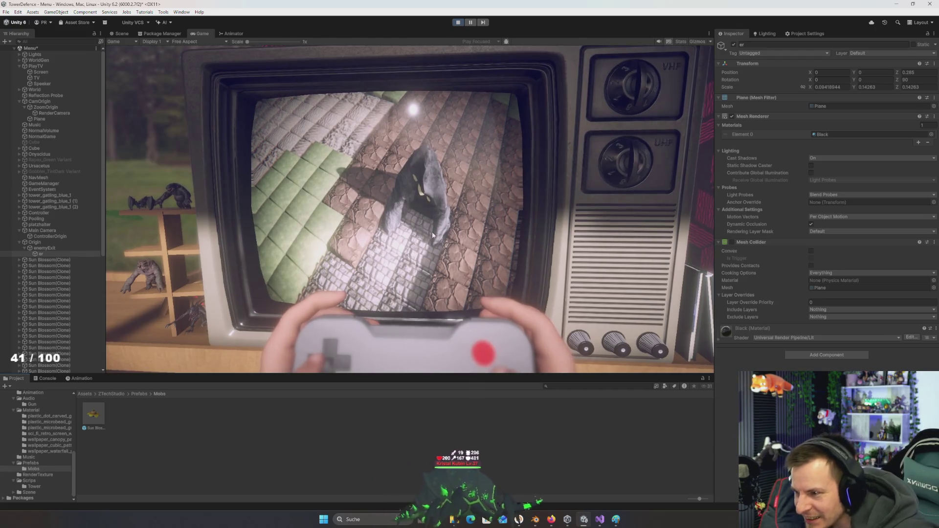
{"action": "left_click", "coordinate": [45, 242]}
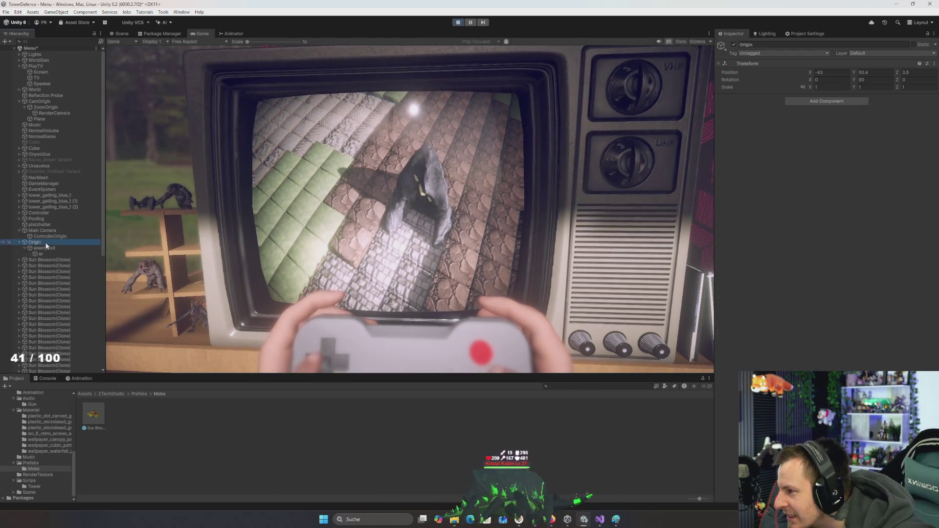
{"action": "left_click", "coordinate": [734, 44]}
{"action": "left_click", "coordinate": [461, 22]}
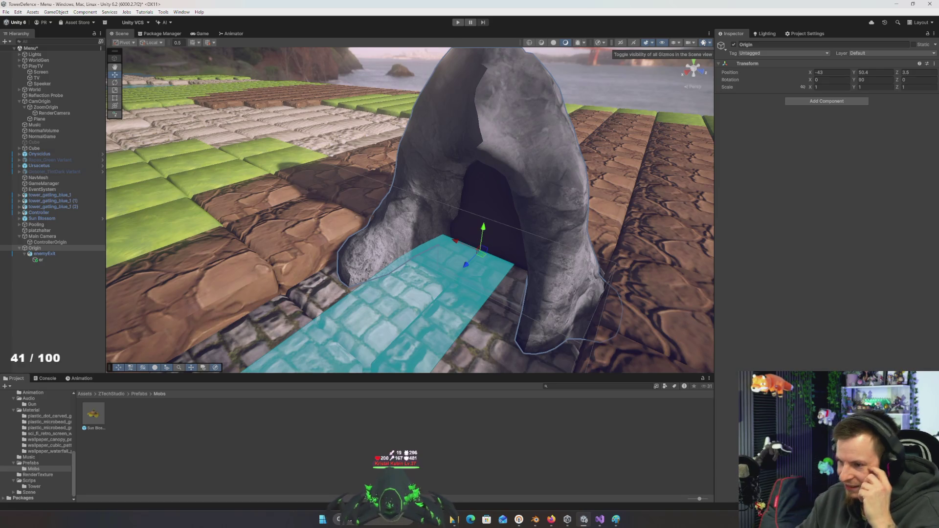
- Review the SpawnAnimationTime scaling block in Enemy.cs, then open the Sun Blossom prefab in Unity
{"action": "key", "text": "alt+Tab"}
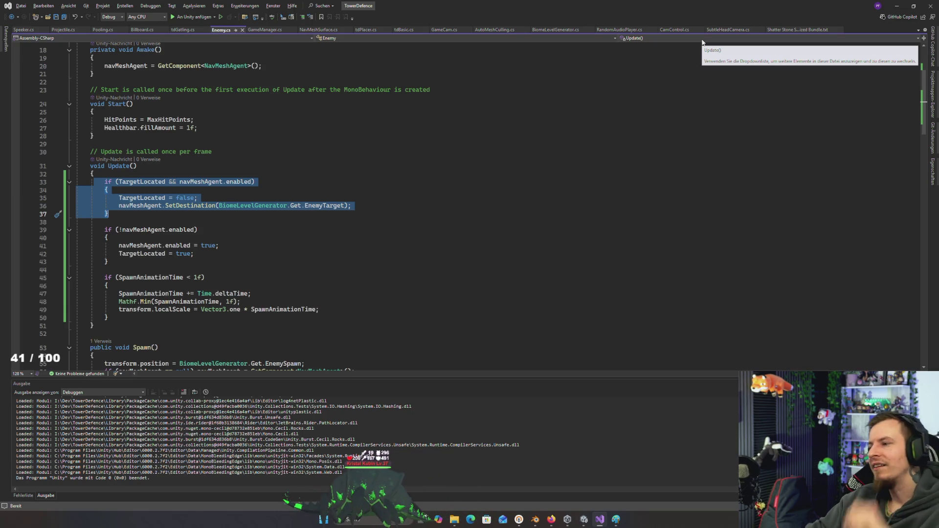
{"action": "scroll", "coordinate": [343, 228], "scroll_direction": "down", "scroll_amount": 2}
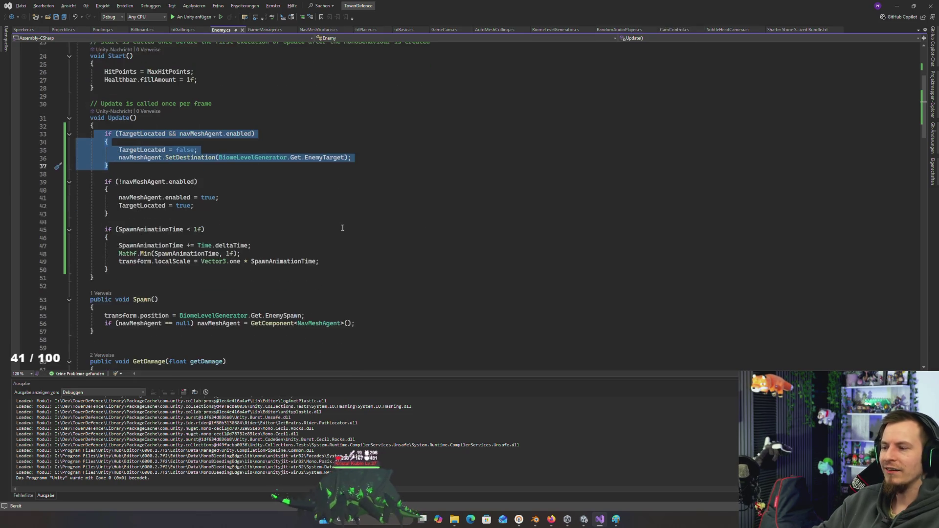
{"action": "left_click_drag", "start_coordinate": [117, 271], "coordinate": [94, 226]}
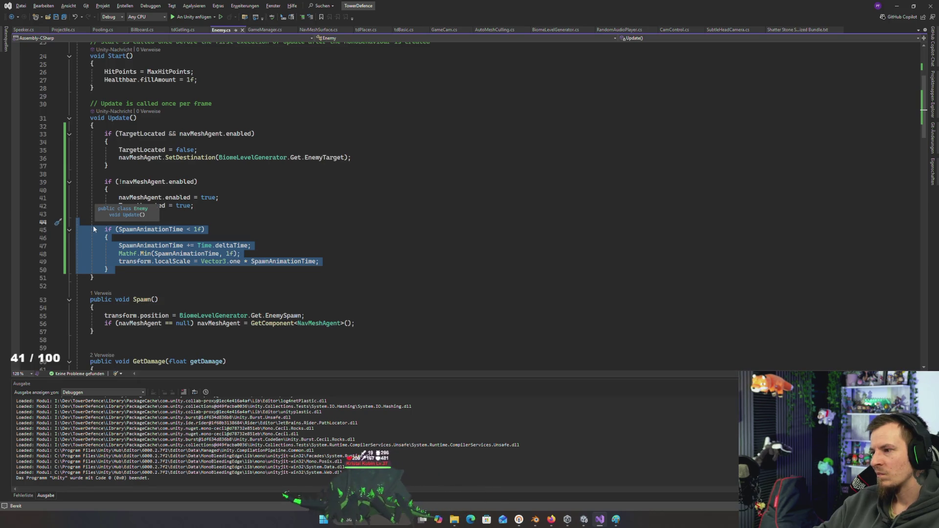
{"action": "key", "text": "alt+Tab"}
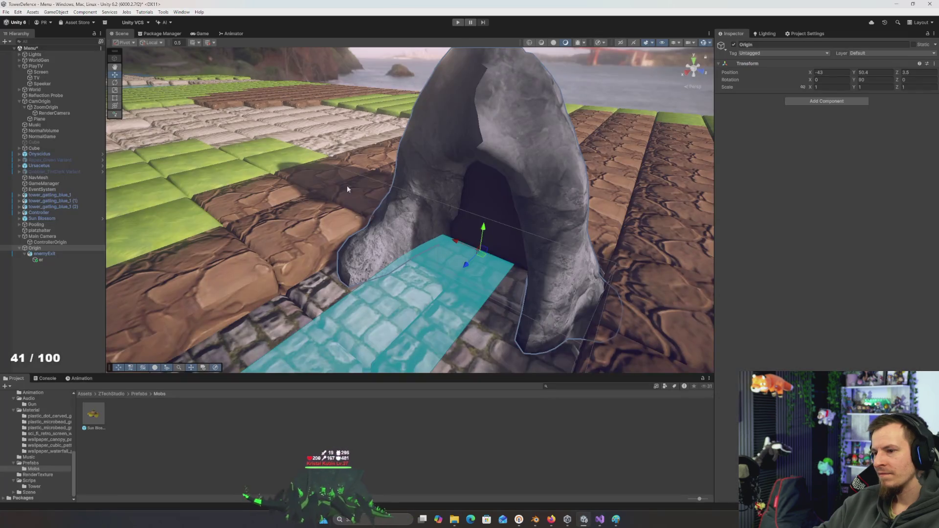
{"action": "key", "text": "alt+Tab"}
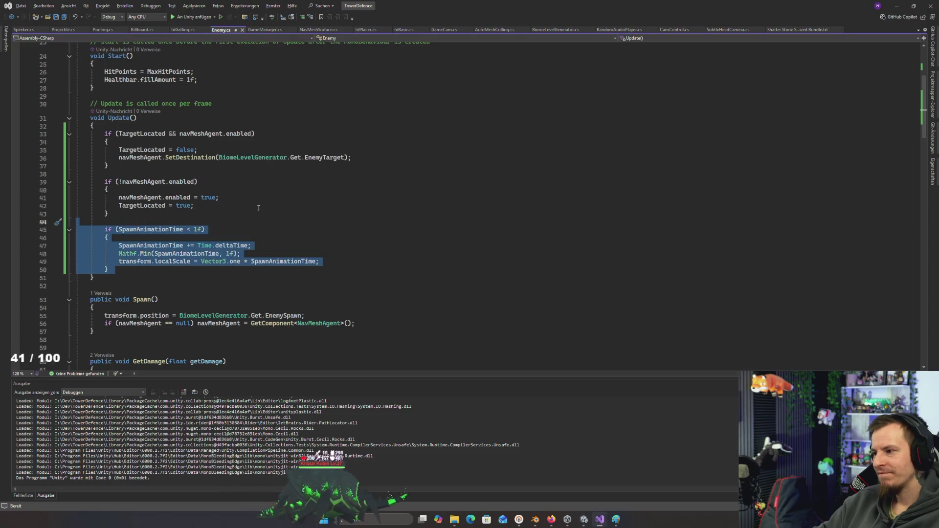
{"action": "key", "text": "alt+Tab"}
{"action": "double_click", "coordinate": [93, 413]}
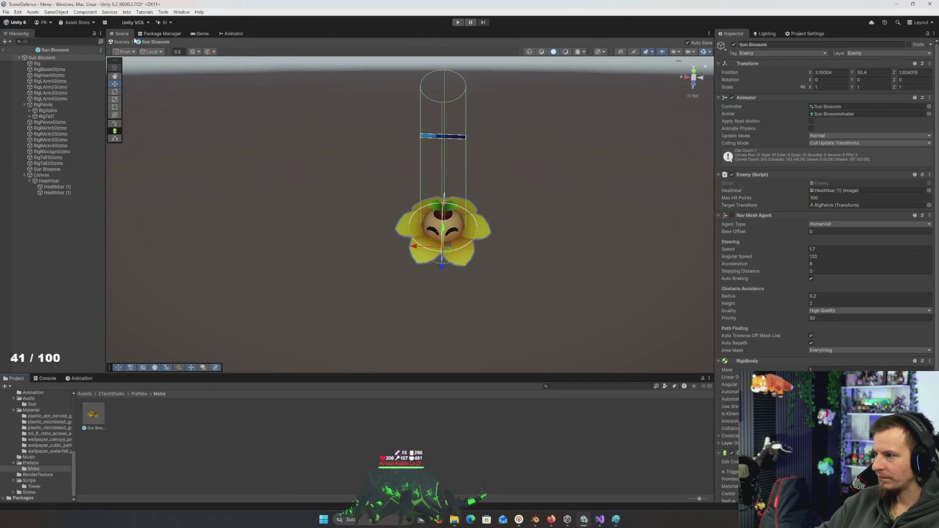
- Return to the level and set the Sun Blossom enemy's scale to 0.1 on X, Y and Z
{"action": "left_click", "coordinate": [4, 50]}
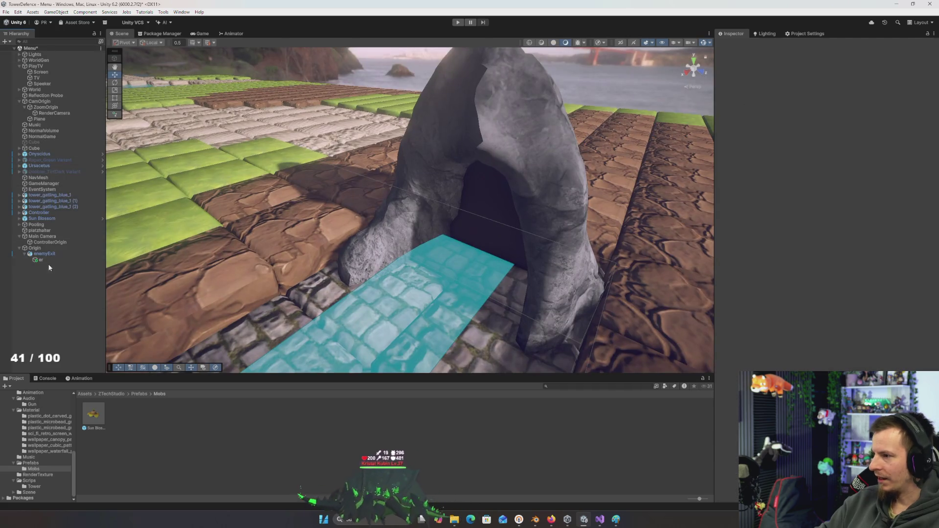
{"action": "scroll", "coordinate": [183, 238], "scroll_direction": "up", "scroll_amount": 10}
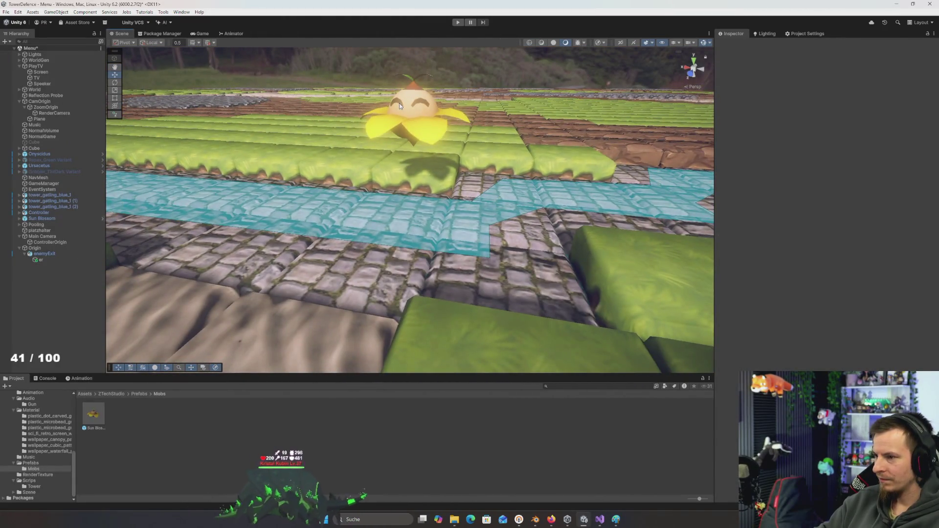
{"action": "left_click", "coordinate": [400, 107]}
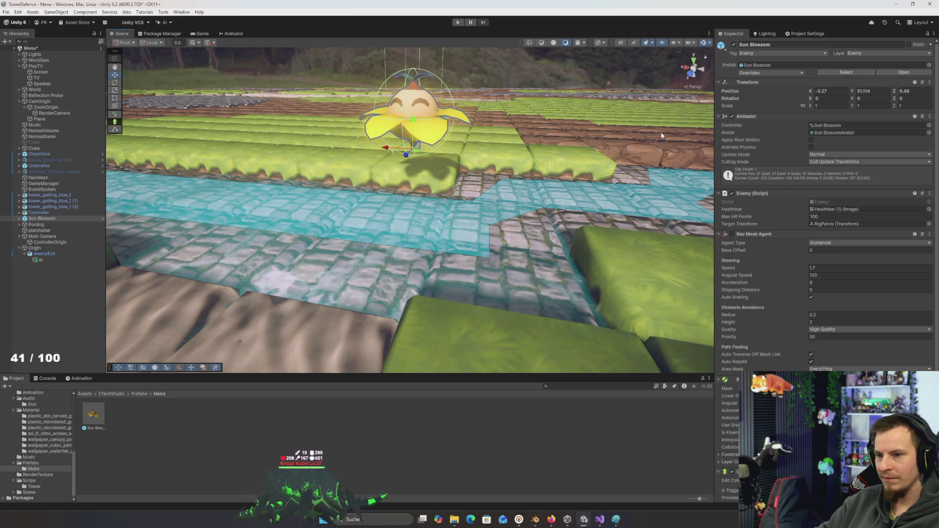
{"action": "type", "text": "0.1"}
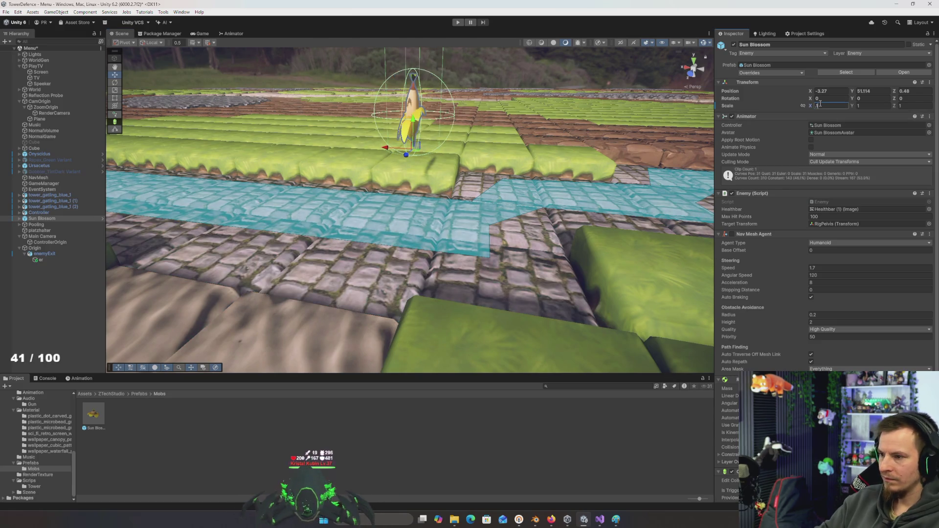
{"action": "key", "text": "Tab"}
{"action": "type", "text": "0.1"}
{"action": "key", "text": "Tab"}
{"action": "type", "text": "0.1"}
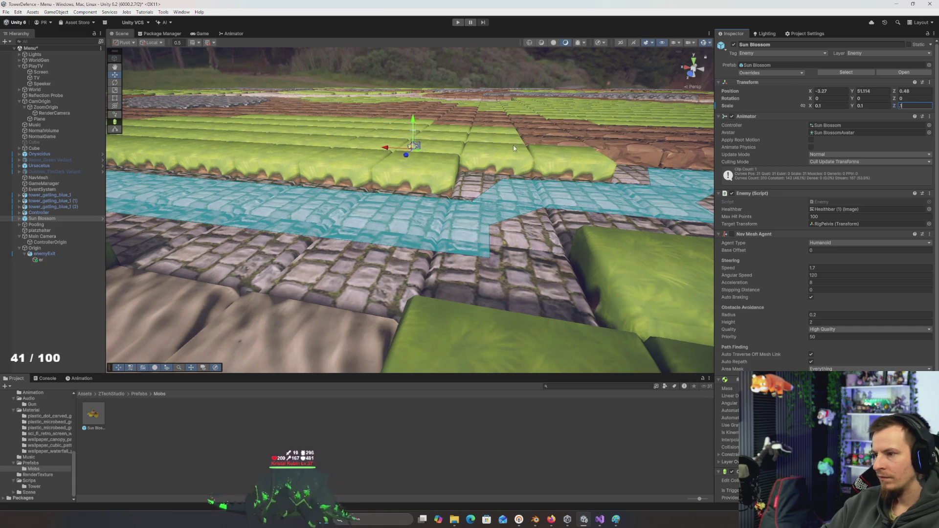
{"action": "key", "text": "Return"}
- Frame the Sun Blossom and compare it at scale 0.1 and 1 using undo and redo
{"action": "scroll", "coordinate": [295, 141], "scroll_direction": "up", "scroll_amount": 2}
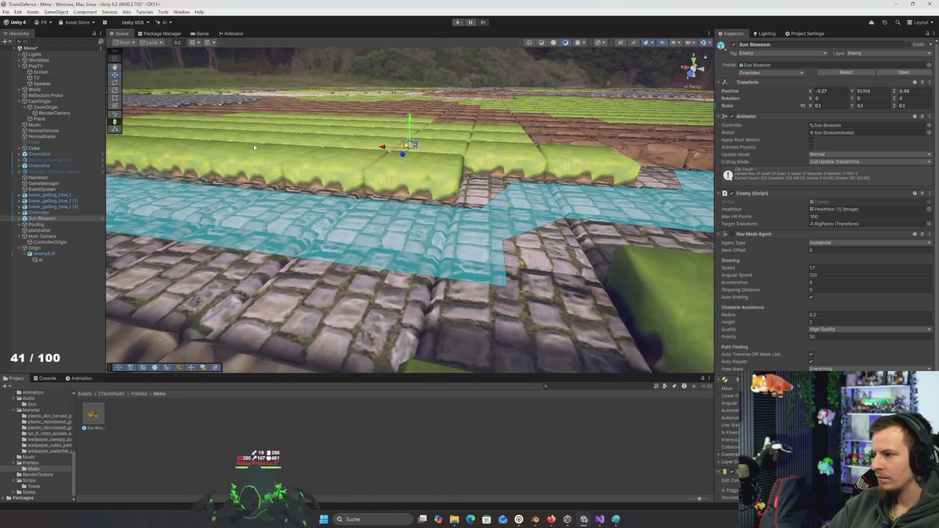
{"action": "double_click", "coordinate": [41, 219]}
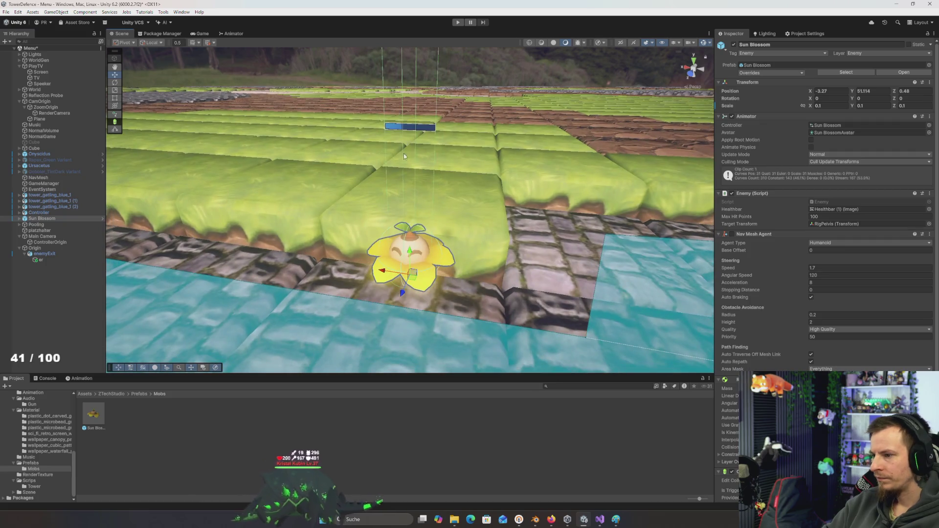
{"action": "left_click_drag", "start_coordinate": [403, 148], "coordinate": [440, 168]}
{"action": "key", "text": "ctrl+z"}
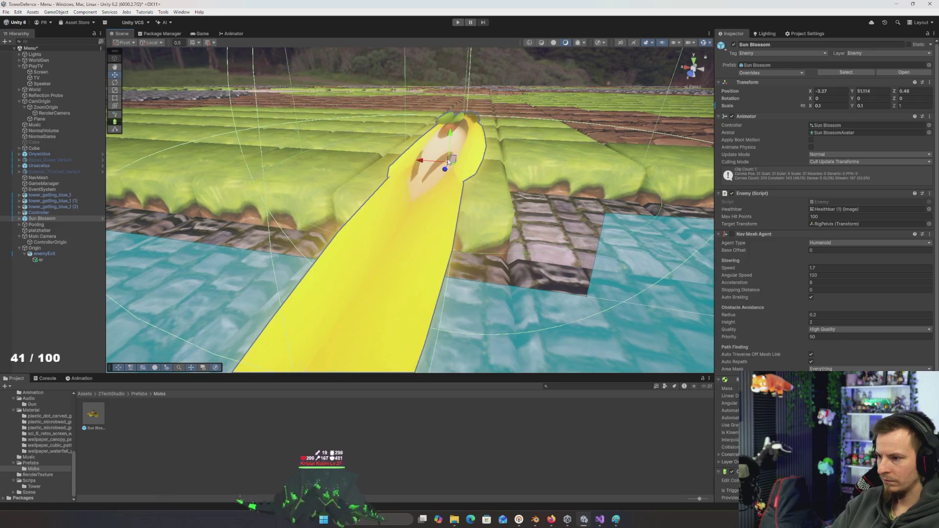
{"action": "key", "text": "ctrl+y"}
{"action": "key", "text": "ctrl+z"}
- Re-frame the Sun Blossom, reapply 0.1, then undo back to full scale 1 and switch to Visual Studio
{"action": "left_click_drag", "start_coordinate": [445, 166], "coordinate": [422, 172]}
{"action": "key", "text": "f"}
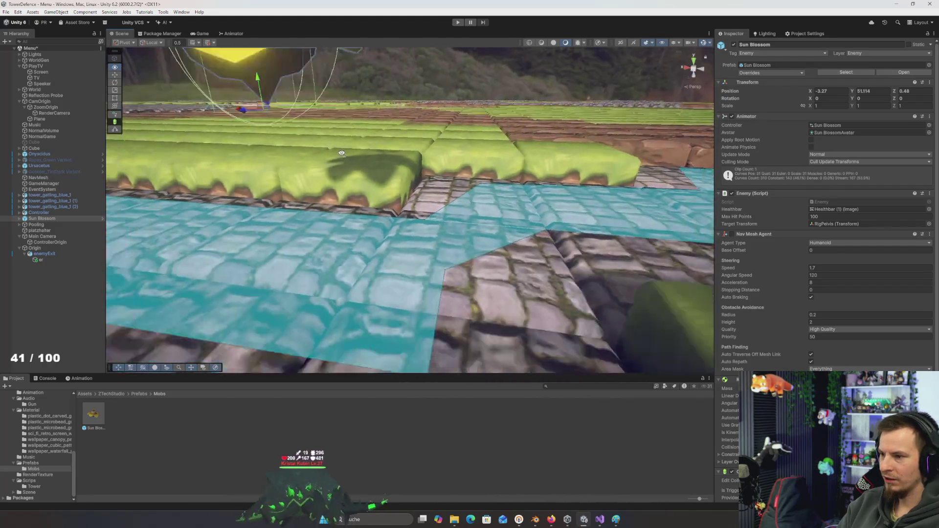
{"action": "left_click", "coordinate": [459, 146]}
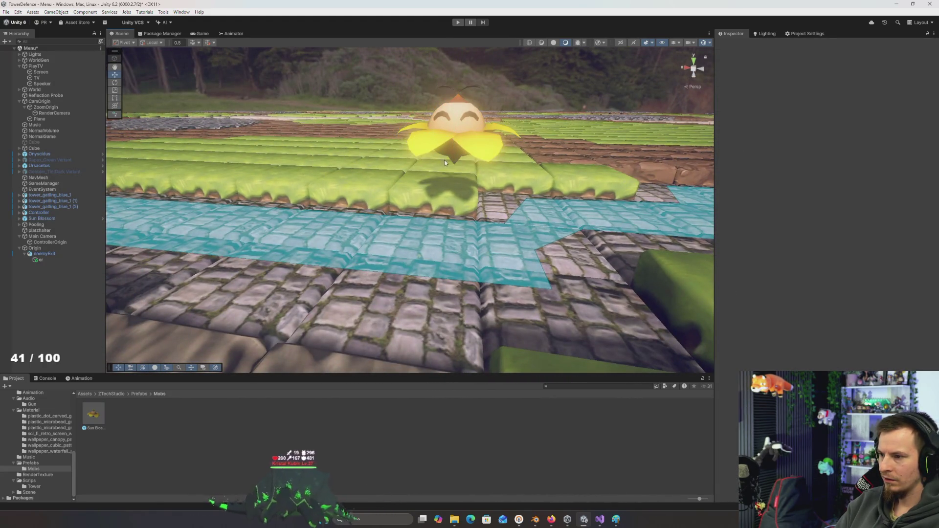
{"action": "key", "text": "ctrl+y"}
{"action": "left_click_drag", "start_coordinate": [467, 159], "coordinate": [444, 163]}
{"action": "key", "text": "ctrl+z"}
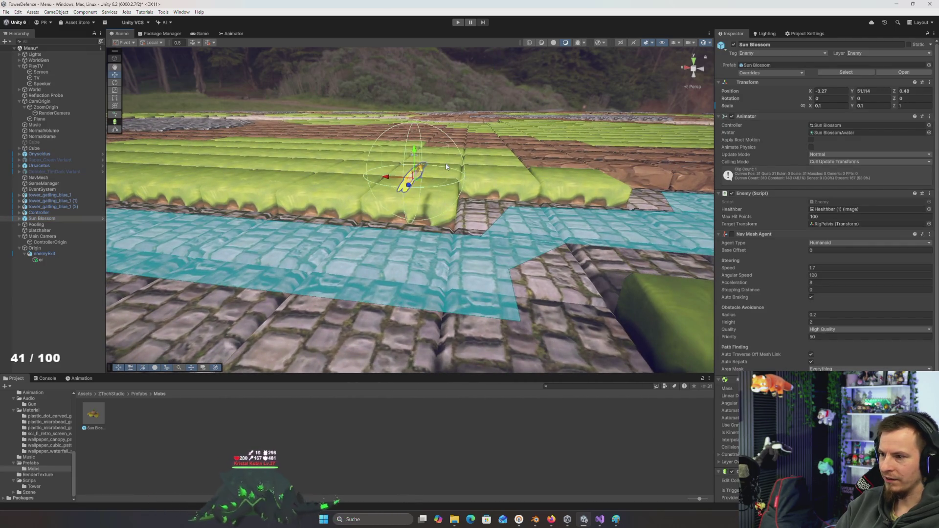
{"action": "left_click", "coordinate": [445, 166]}
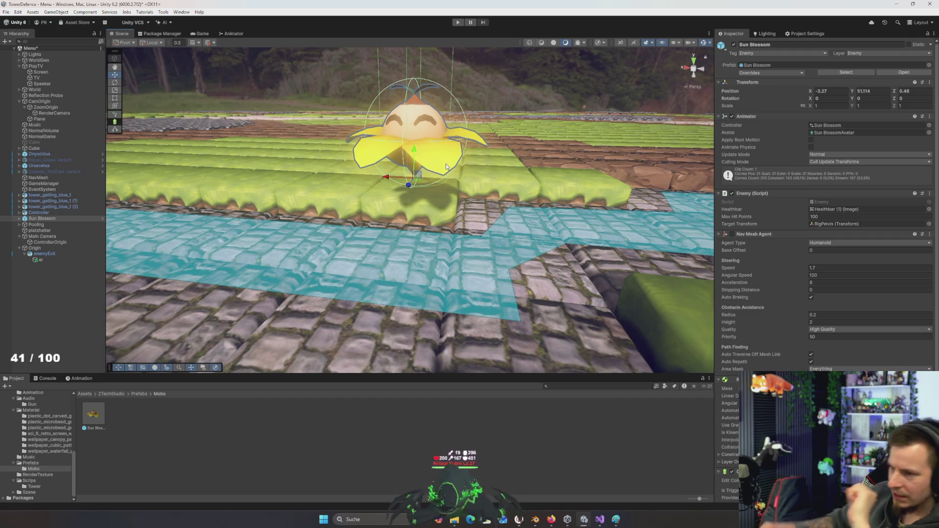
{"action": "key", "text": "alt+Tab"}
{"action": "scroll", "coordinate": [276, 60], "scroll_direction": "up", "scroll_amount": 5}
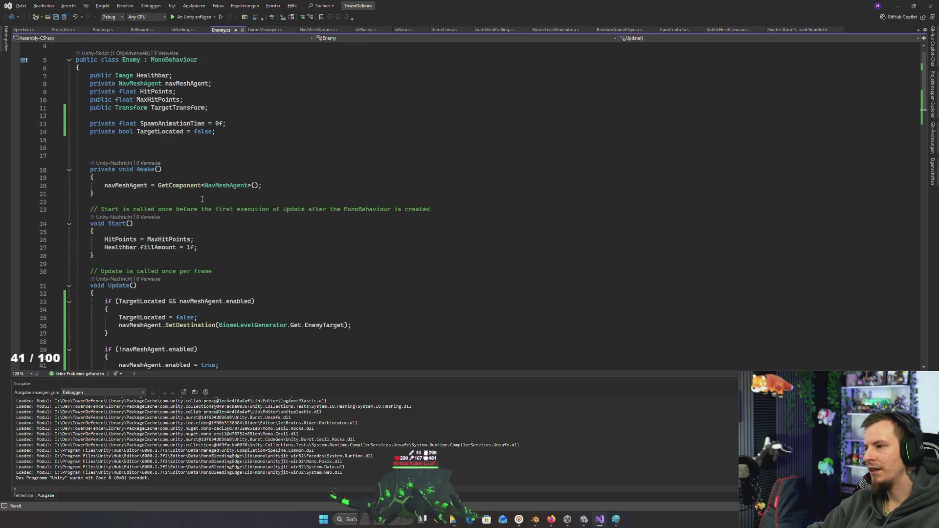
- Change SpawnAnimationTime's starting value from 0f to .2f in Enemy.cs and return to Unity
{"action": "key", "text": "alt+Tab"}
{"action": "key", "text": "Escape"}
{"action": "scroll", "coordinate": [235, 115], "scroll_direction": "up", "scroll_amount": 1}
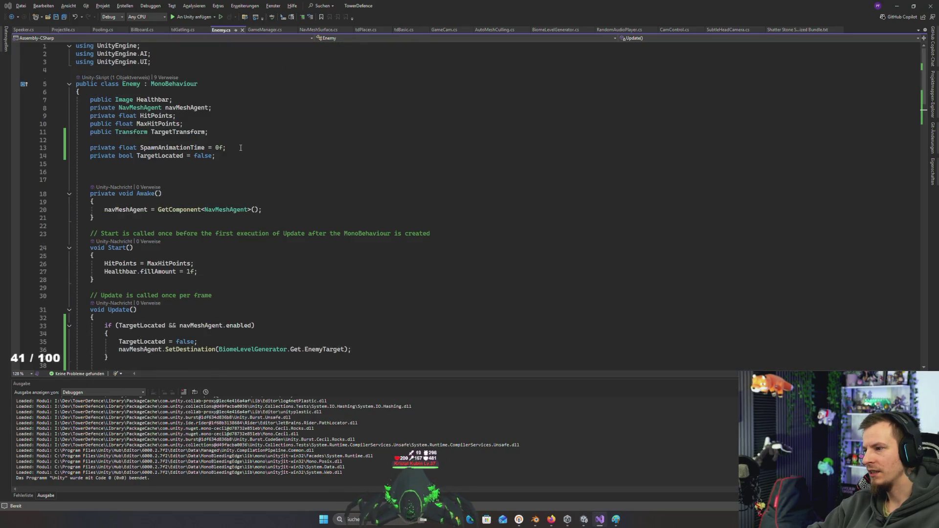
{"action": "left_click", "coordinate": [241, 148]}
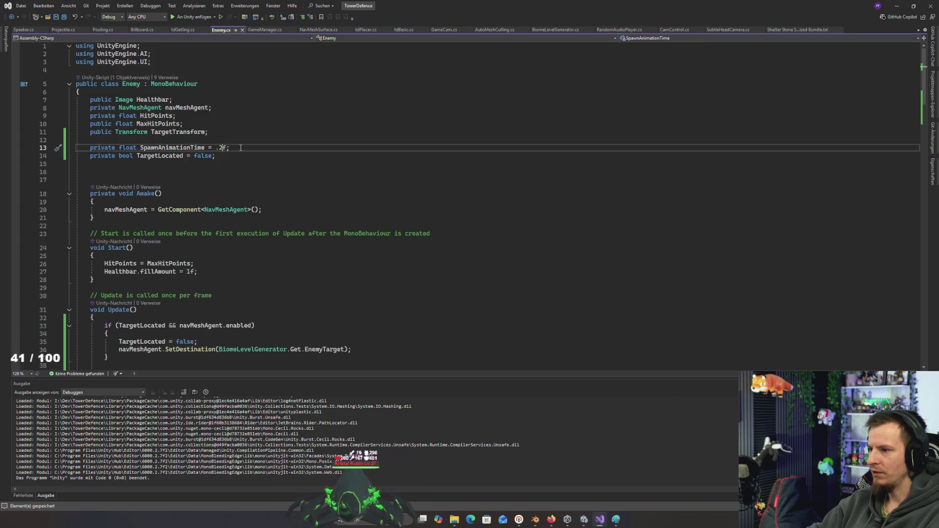
{"action": "key", "text": "alt+Tab"}
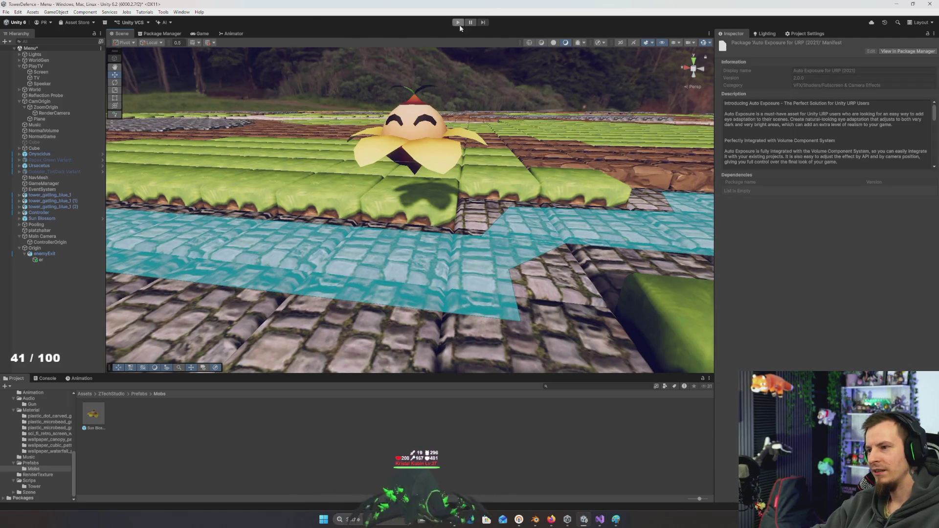
- Play-test the game to watch Sun Blossom clones spawn, then return to Enemy.cs
{"action": "left_click", "coordinate": [456, 25]}
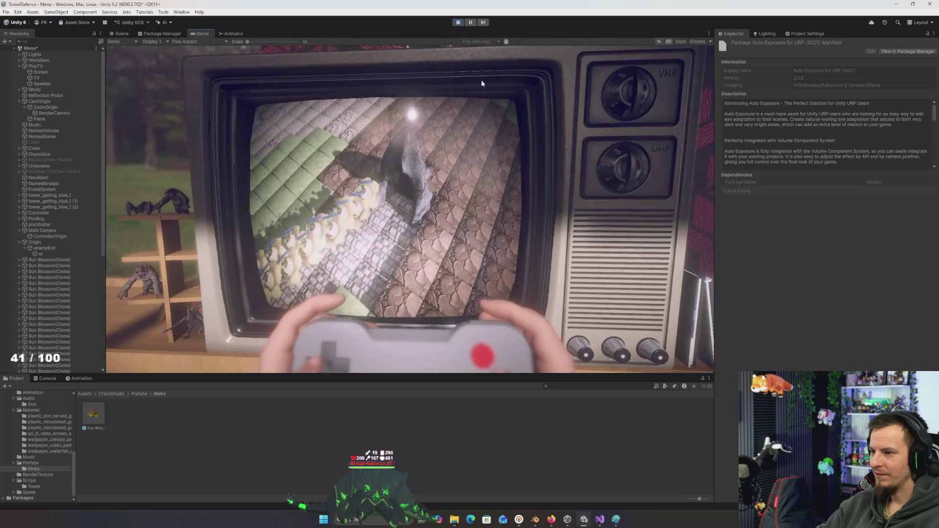
{"action": "key", "text": "alt+Tab"}
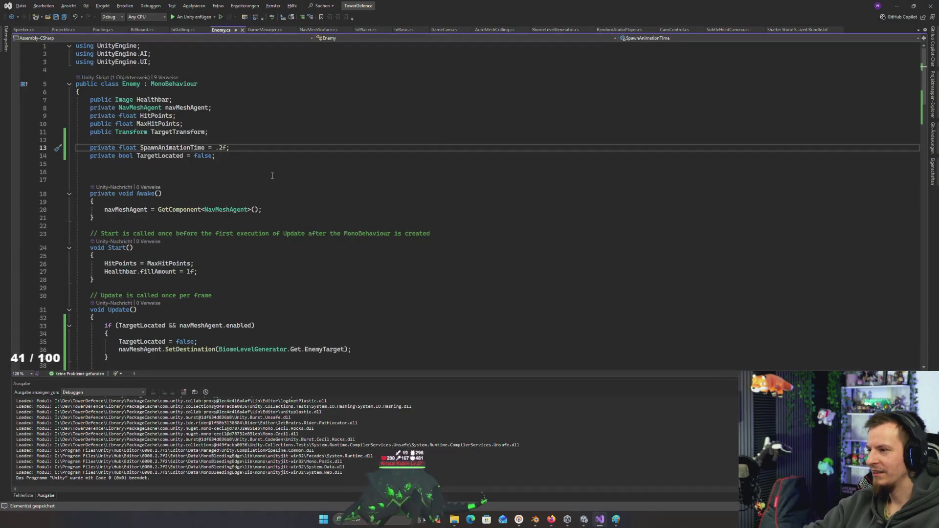
- Check Unity compiles, then raise the spawn-growth condition in Enemy.cs's Update from 1f to 1.5f
{"action": "key", "text": "alt+Tab"}
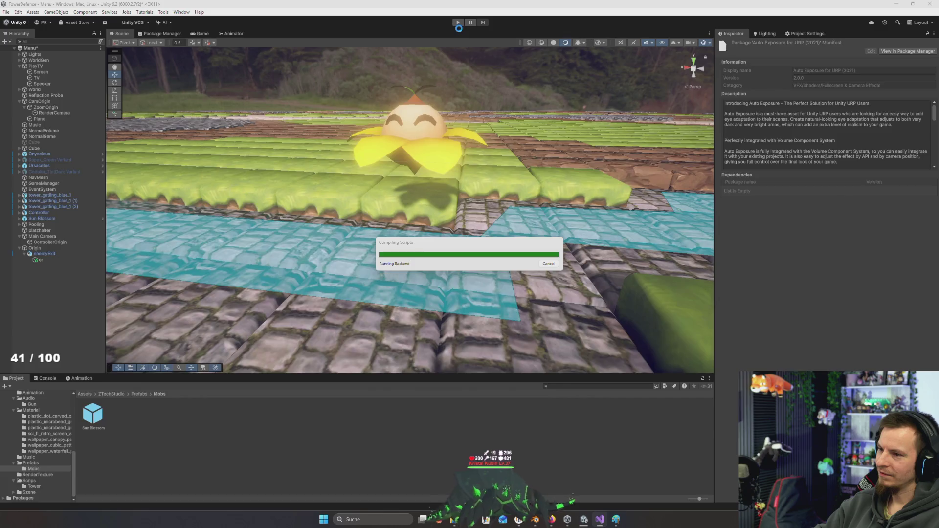
{"action": "key", "text": "alt+Tab"}
{"action": "scroll", "coordinate": [242, 163], "scroll_direction": "down", "scroll_amount": 5}
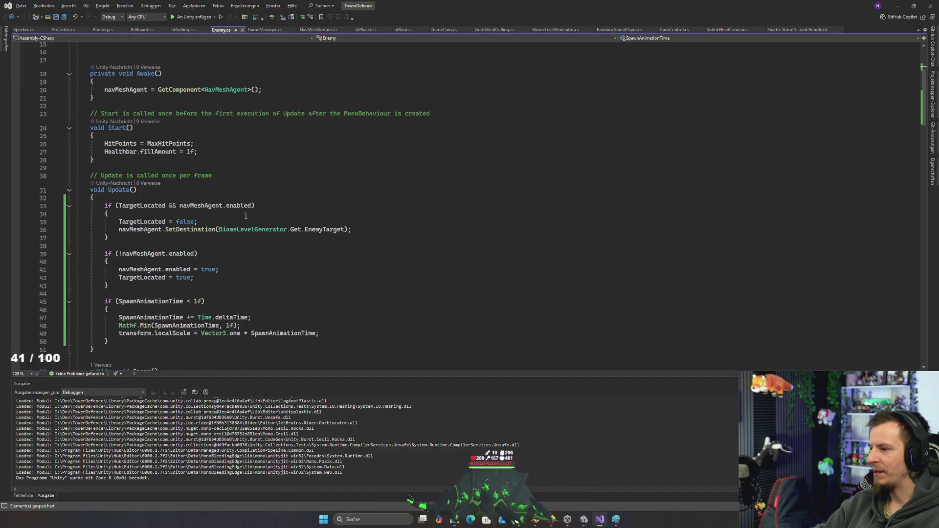
{"action": "scroll", "coordinate": [246, 216], "scroll_direction": "down", "scroll_amount": 3}
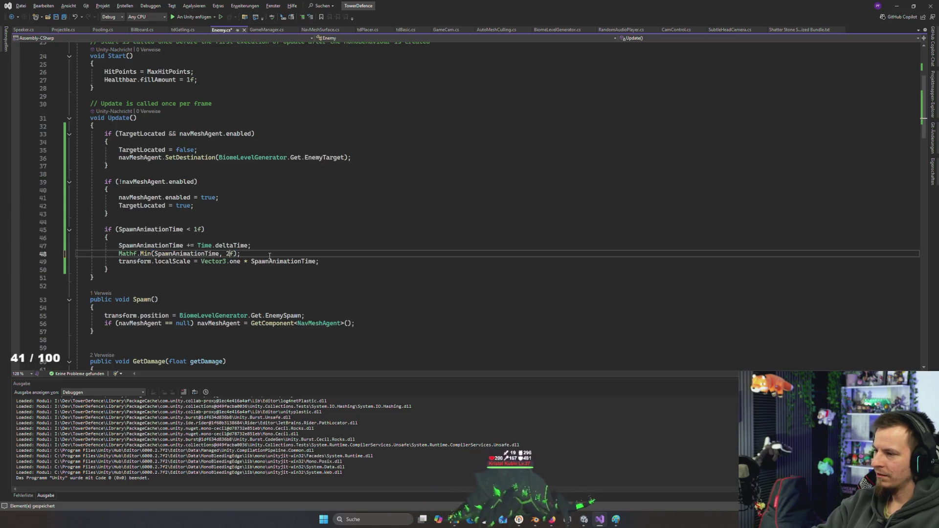
{"action": "key", "text": "Up"}
{"action": "key", "text": "Up"}
{"action": "key", "text": "Up"}
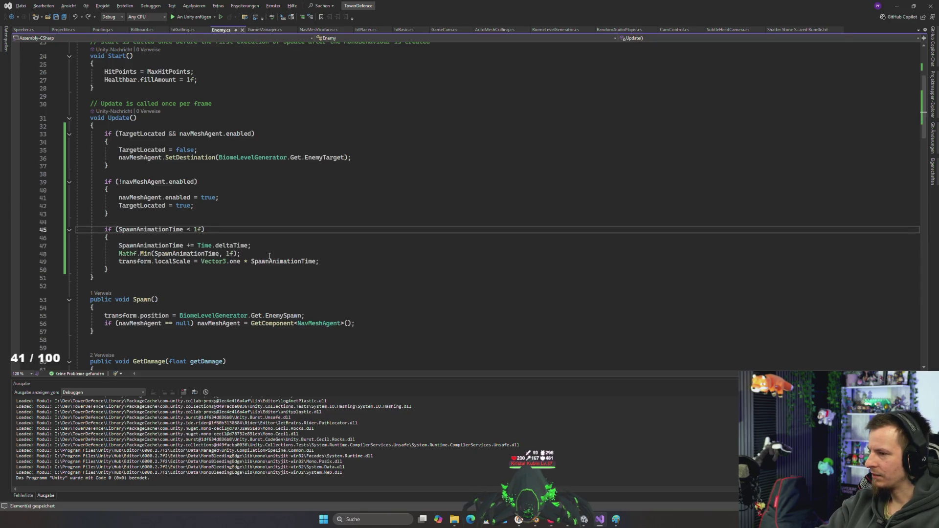
{"action": "left_click", "coordinate": [252, 246]}
{"action": "key", "text": "Down"}
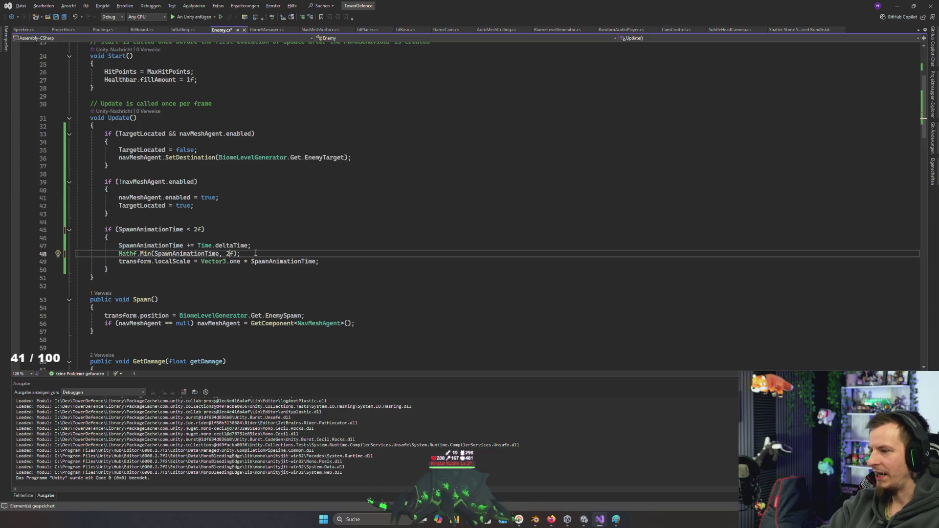
{"action": "key", "text": "Up"}
{"action": "key", "text": "Up"}
{"action": "key", "text": "Up"}
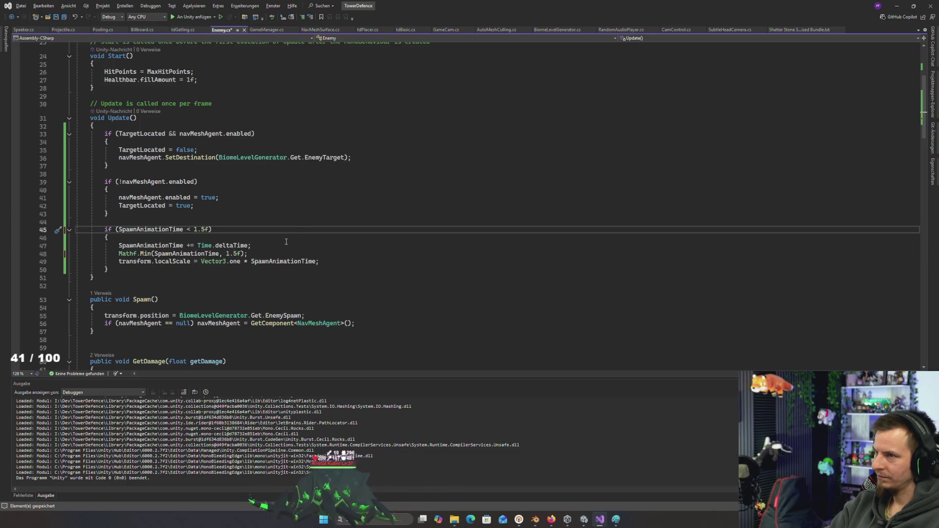
- Set the Mathf.Min limit to 1.5f and localScale to Vector3.one * (SpawnAnimationTime / 1.5f)
{"action": "left_click", "coordinate": [259, 254]}
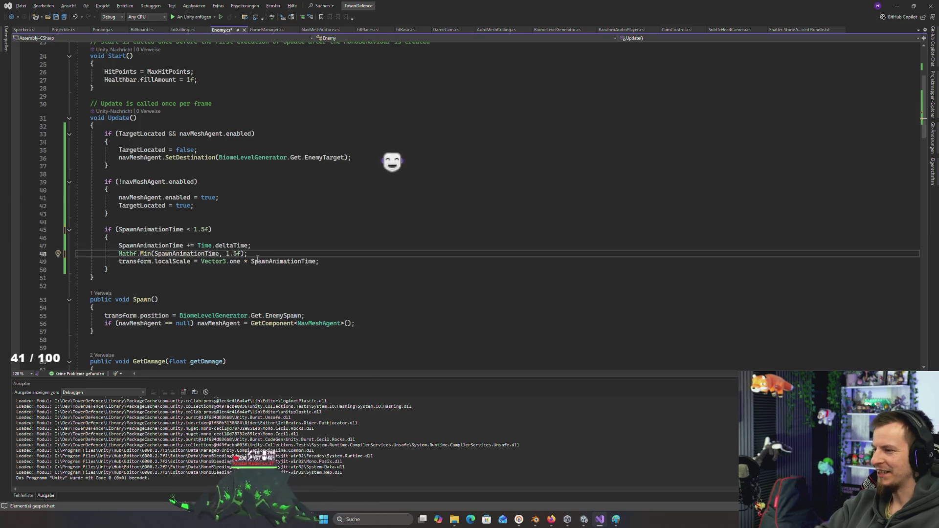
{"action": "left_click", "coordinate": [239, 262]}
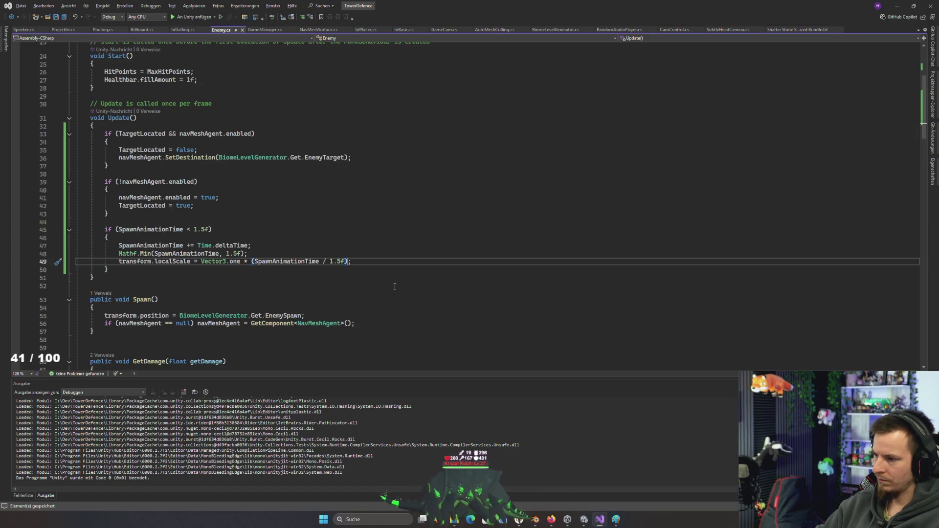
{"action": "key", "text": "alt+Tab"}
{"action": "key", "text": "Escape"}
{"action": "key", "text": "alt+Tab"}
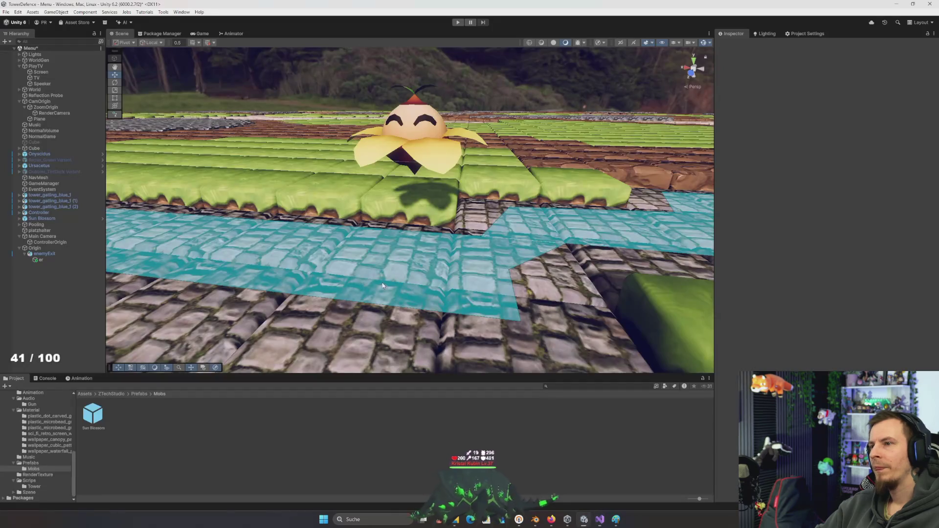
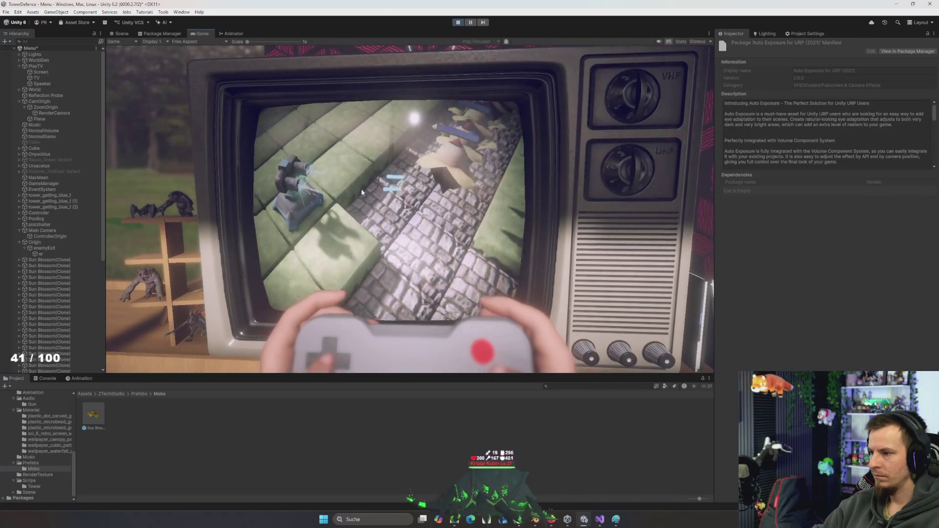
- Maximize the Game view and stop the running TowerDefence game
{"action": "key", "text": "shift+space"}
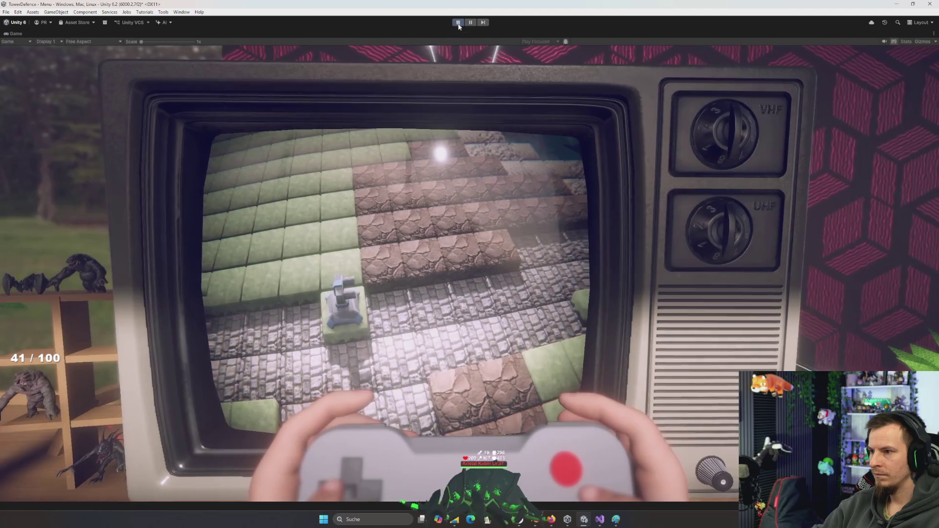
{"action": "left_click", "coordinate": [458, 22]}
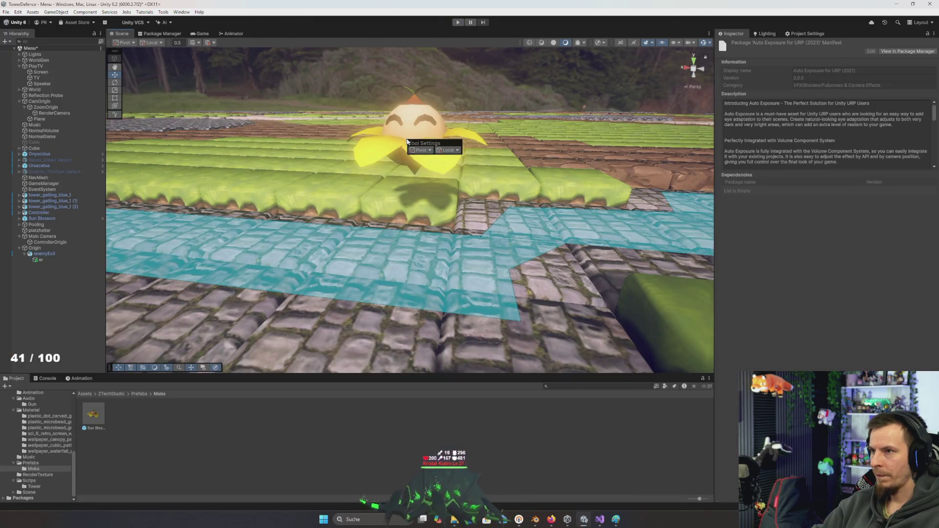
- Fly the Scene camera over the grass tiles, path and turrets, then start the game again
{"action": "mouse_move", "coordinate": [379, 170]}
{"action": "left_mouse_down"}
{"action": "mouse_move", "coordinate": [603, 243]}
{"action": "mouse_move", "coordinate": [728, 248]}
{"action": "left_mouse_up"}
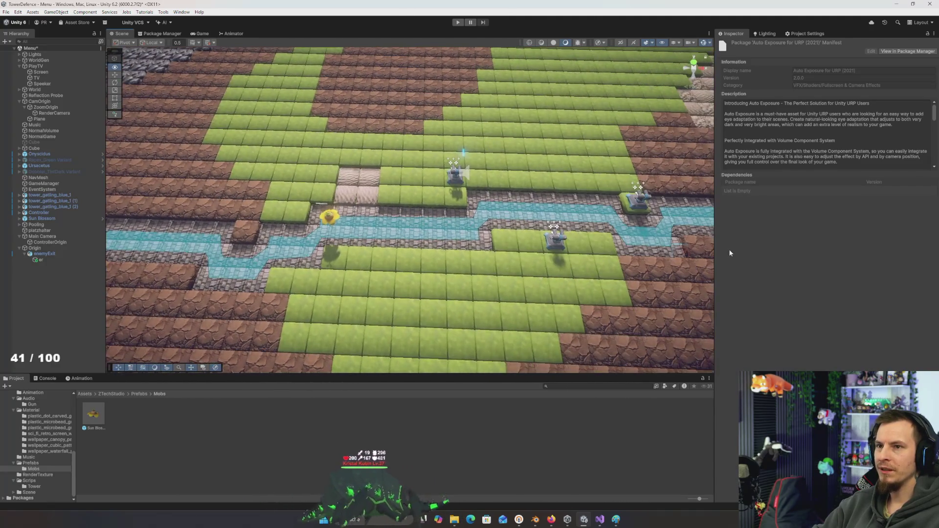
{"action": "key", "text": "d"}
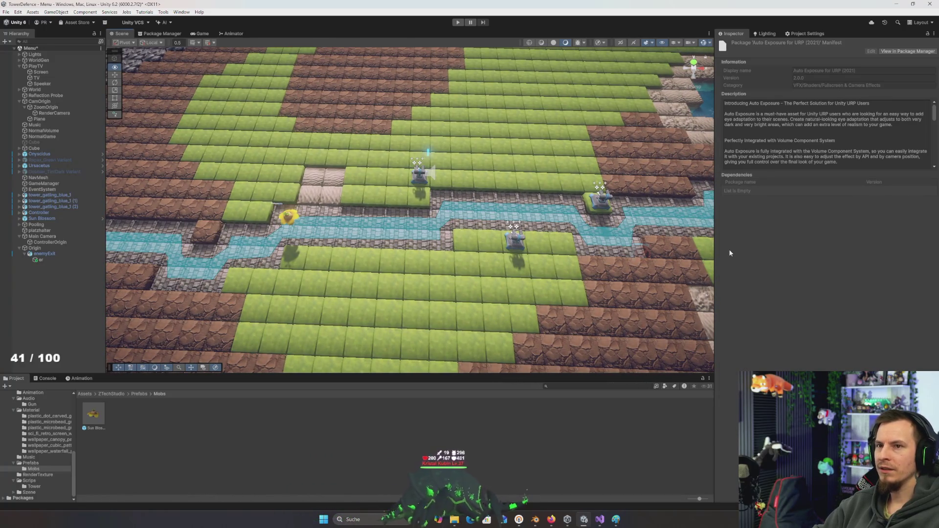
{"action": "mouse_move", "coordinate": [729, 252]}
{"action": "left_mouse_down"}
{"action": "mouse_move", "coordinate": [759, 253]}
{"action": "mouse_move", "coordinate": [776, 228]}
{"action": "mouse_move", "coordinate": [338, 212]}
{"action": "mouse_move", "coordinate": [418, 228]}
{"action": "mouse_move", "coordinate": [126, 180]}
{"action": "mouse_move", "coordinate": [267, 218]}
{"action": "mouse_move", "coordinate": [268, 204]}
{"action": "mouse_move", "coordinate": [244, 207]}
{"action": "mouse_move", "coordinate": [290, 221]}
{"action": "left_mouse_up"}
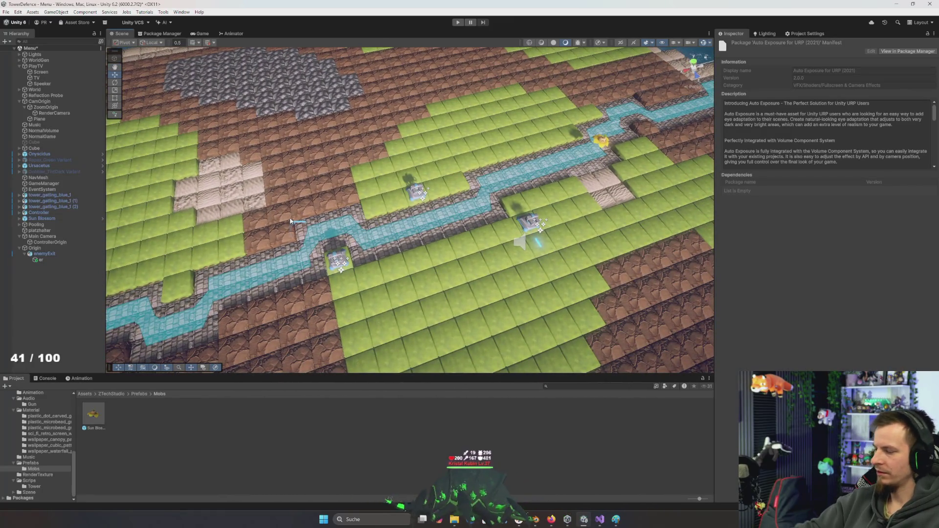
{"action": "left_click", "coordinate": [456, 22]}
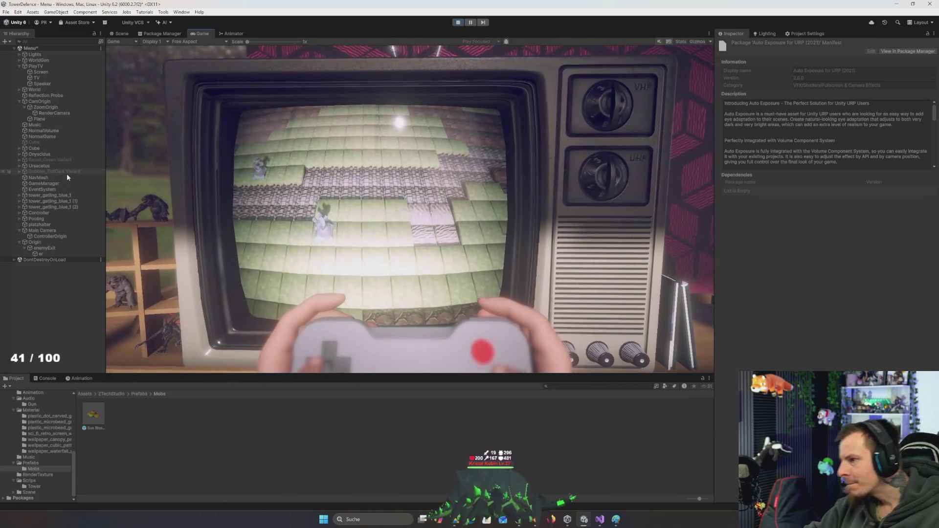
- Make the Repax_Green Variant and Gobbler_TintDark Variant objects active
{"action": "left_click", "coordinate": [67, 172]}
{"action": "left_click", "coordinate": [63, 160], "text": "ctrl"}
{"action": "left_click", "coordinate": [733, 44]}
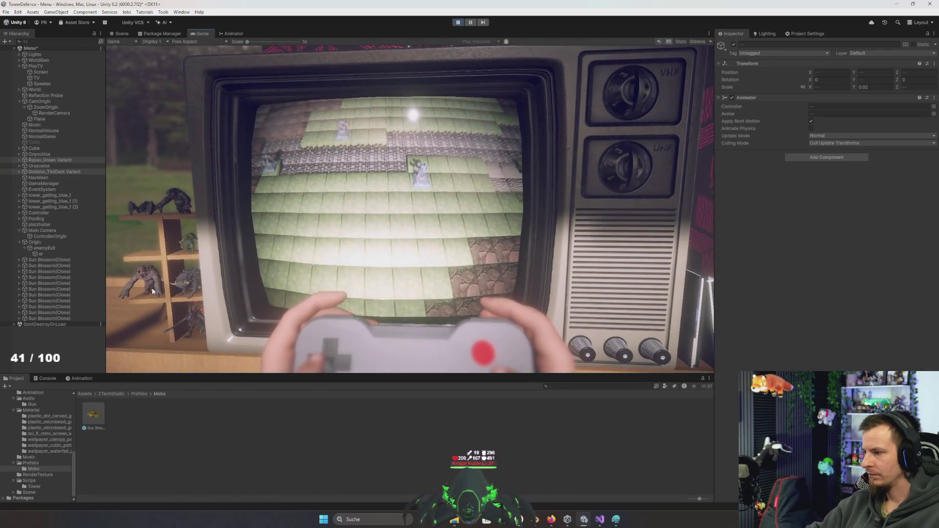
- Turn the Cube object off and back on, then stop Play mode with Ctrl+P
{"action": "left_click", "coordinate": [41, 142]}
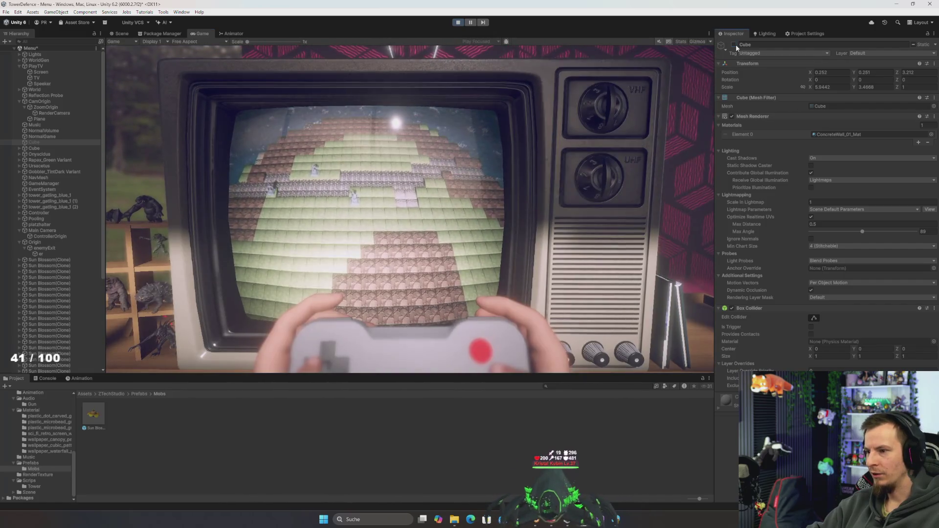
{"action": "left_click", "coordinate": [734, 44]}
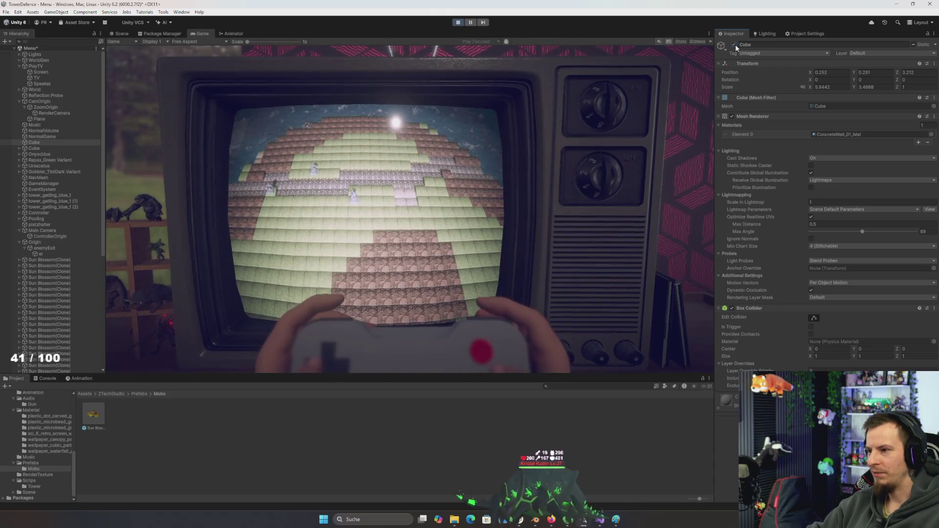
{"action": "left_click", "coordinate": [734, 45]}
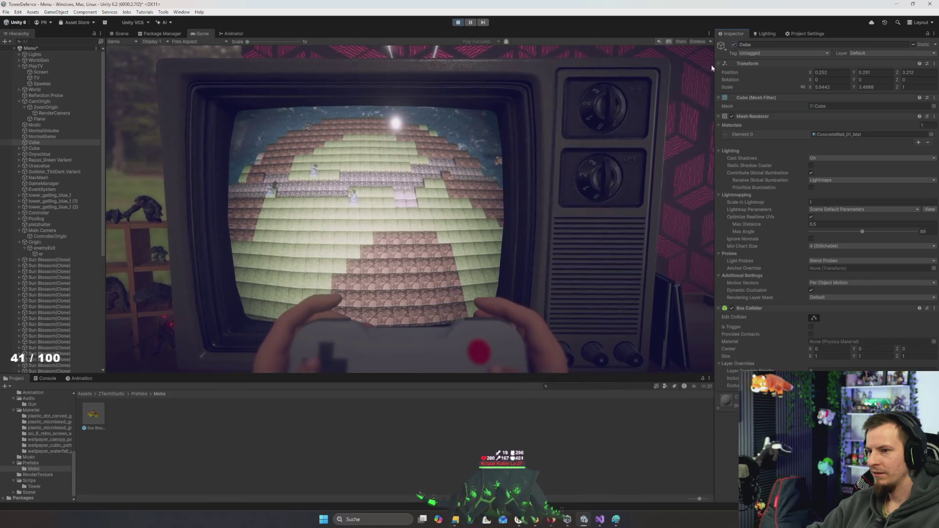
{"action": "scroll", "coordinate": [399, 187], "scroll_direction": "up", "scroll_amount": 3}
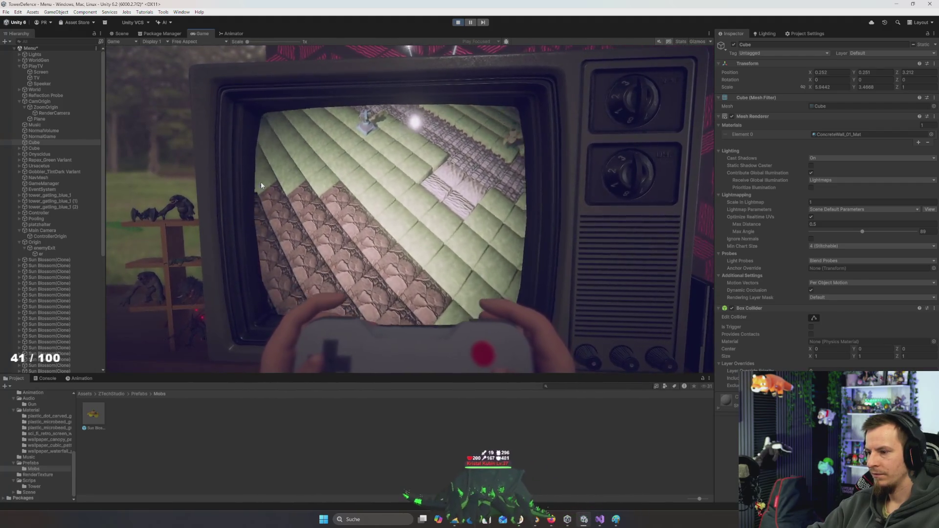
{"action": "scroll", "coordinate": [318, 189], "scroll_direction": "down", "scroll_amount": 3}
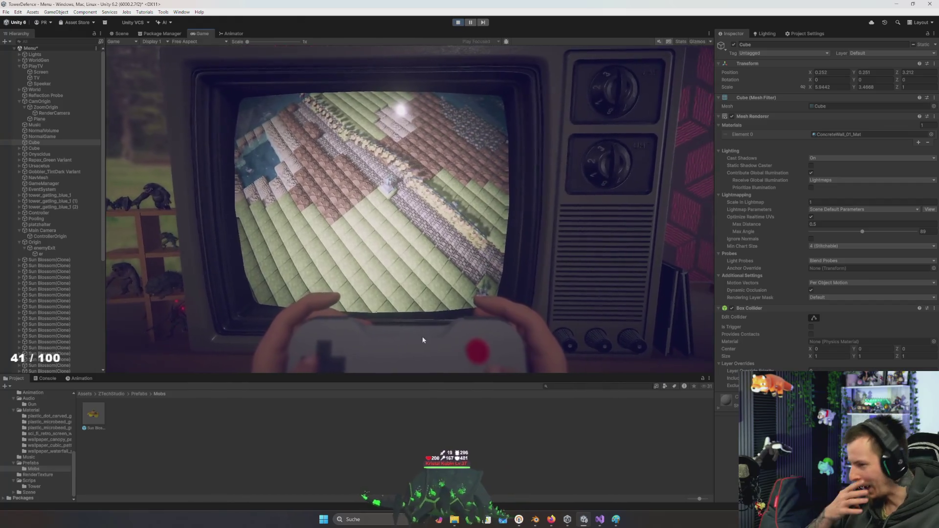
{"action": "key", "text": "ctrl+p"}
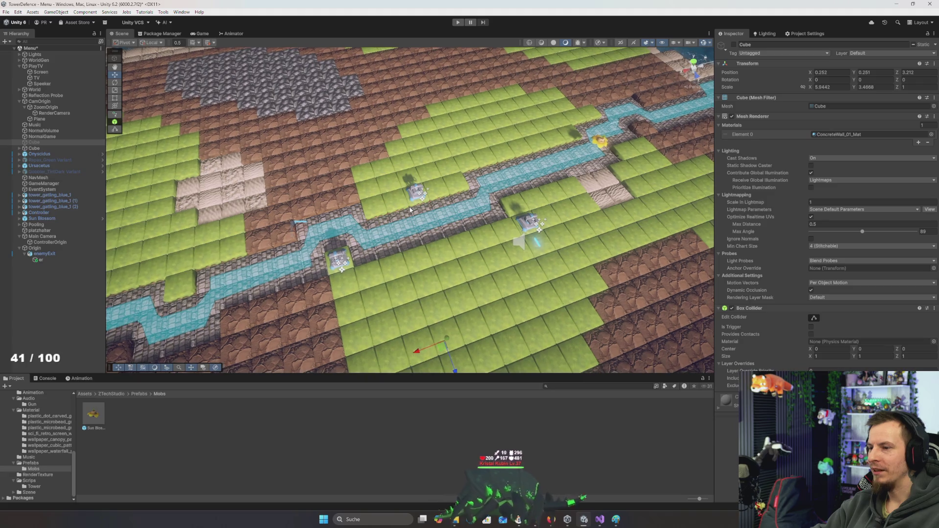
- Orbit the Scene view to new angles over the map and raise the camera fly speed
{"action": "key", "text": "q"}
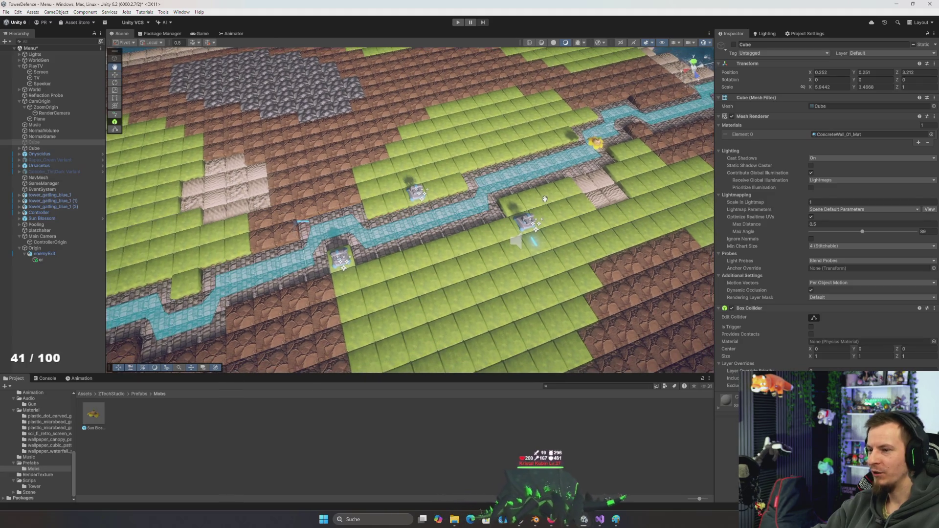
{"action": "mouse_move", "coordinate": [564, 206]}
{"action": "left_mouse_down"}
{"action": "mouse_move", "coordinate": [535, 179]}
{"action": "mouse_move", "coordinate": [515, 198]}
{"action": "mouse_move", "coordinate": [514, 182]}
{"action": "mouse_move", "coordinate": [476, 181]}
{"action": "left_mouse_up"}
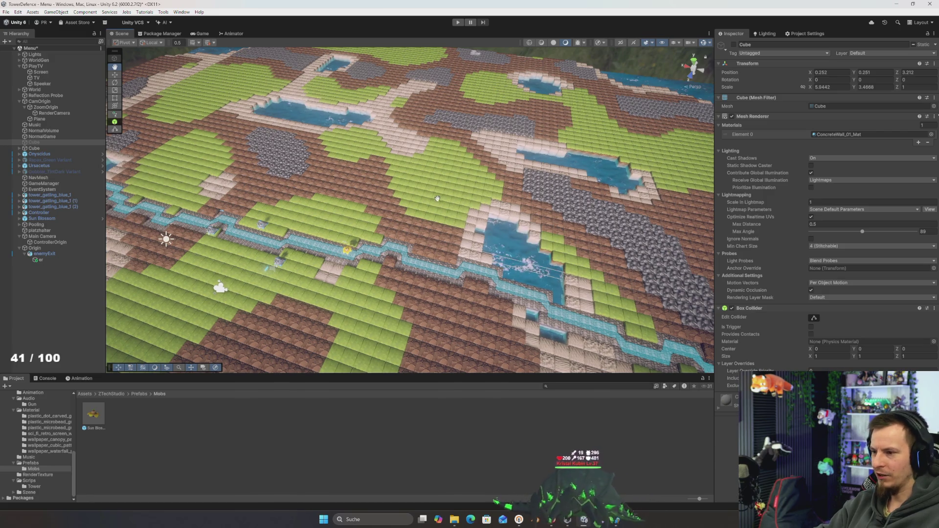
{"action": "left_click_drag", "start_coordinate": [328, 257], "coordinate": [467, 268]}
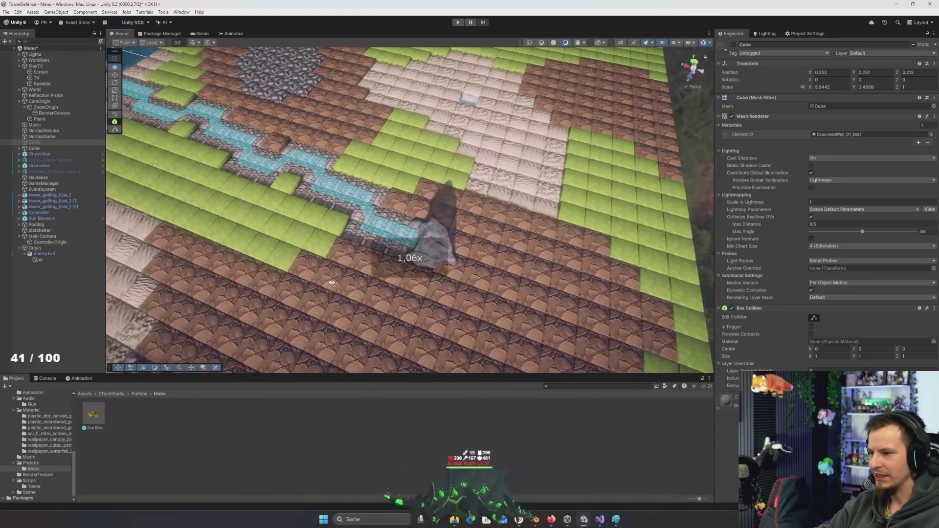
{"action": "left_click_drag", "start_coordinate": [331, 282], "coordinate": [336, 273]}
{"action": "scroll", "coordinate": [336, 273], "scroll_direction": "up", "scroll_amount": 1}
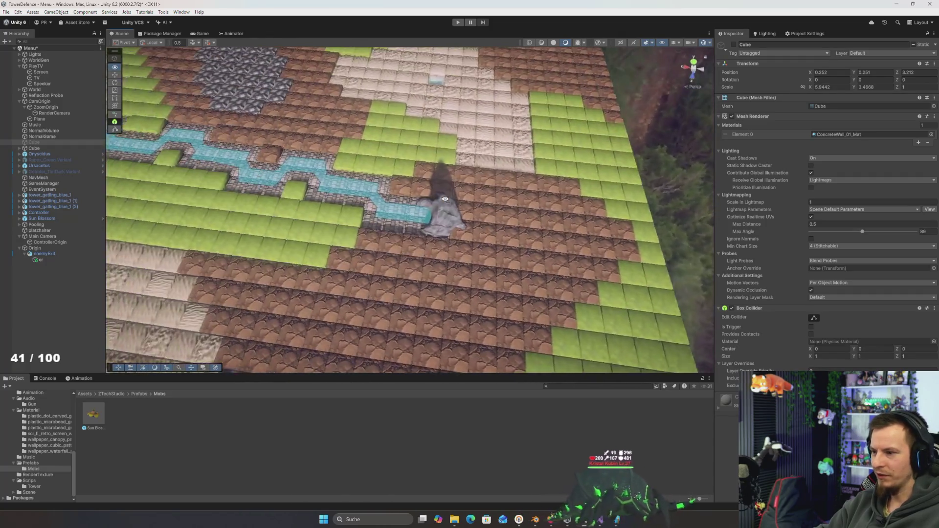
{"action": "mouse_move", "coordinate": [444, 199]}
{"action": "left_mouse_down"}
{"action": "mouse_move", "coordinate": [425, 204]}
{"action": "mouse_move", "coordinate": [442, 153]}
{"action": "left_mouse_up"}
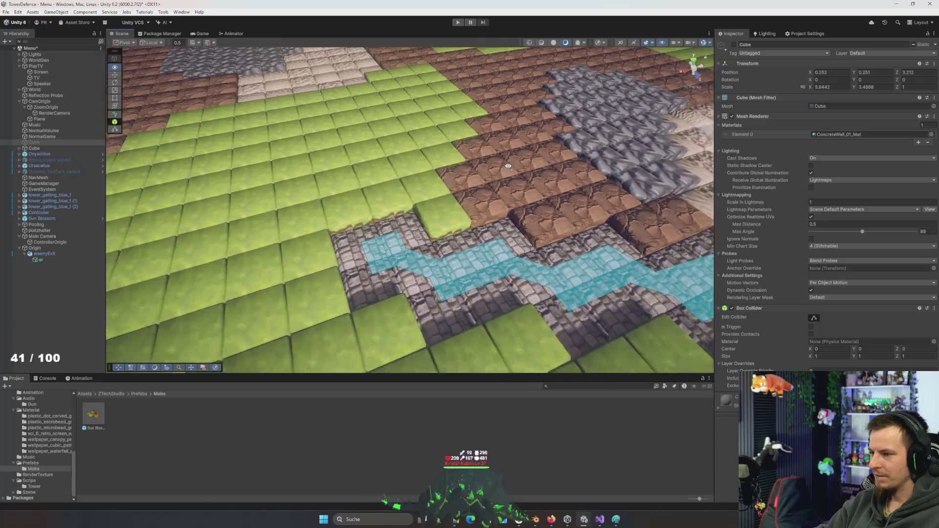
- Fly the camera along the cobble river path to the tower, then bring up the window switcher
{"action": "key", "text": "a"}
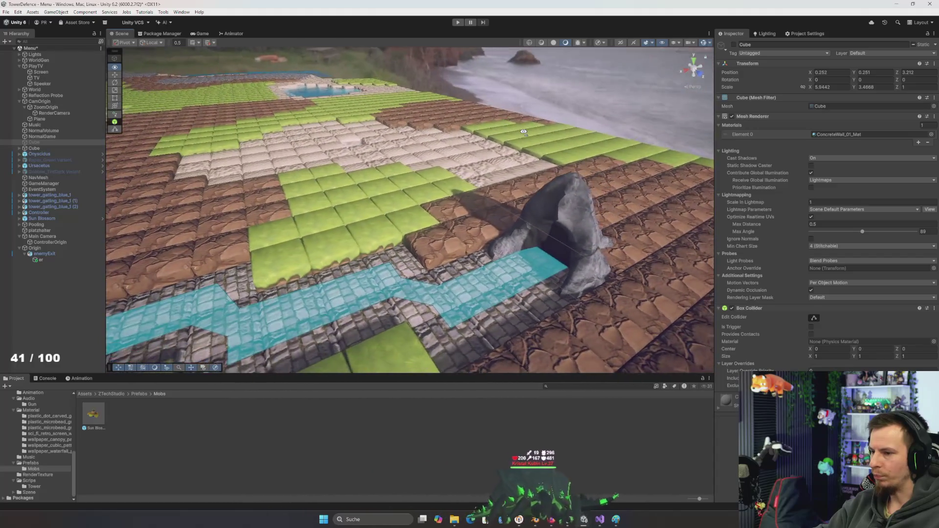
{"action": "key", "text": "a"}
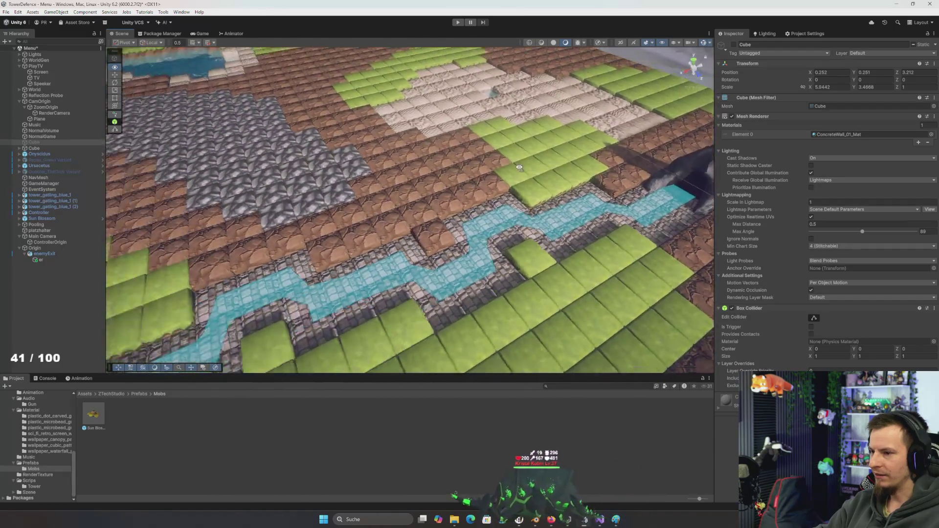
{"action": "key", "text": "w"}
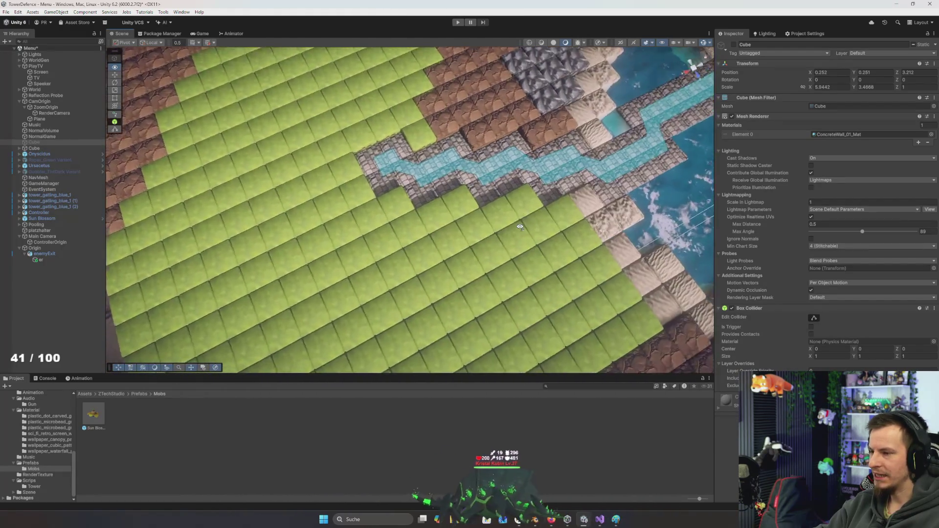
{"action": "key", "text": "w"}
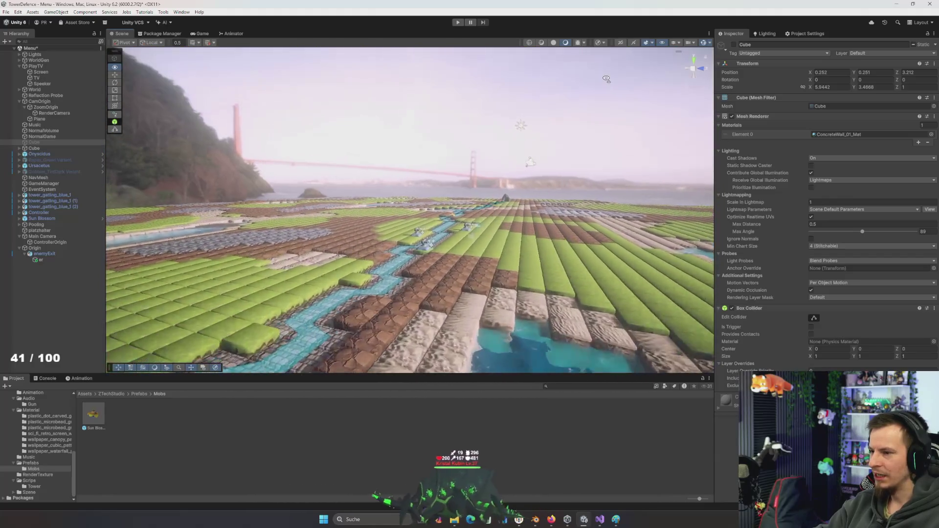
{"action": "key", "text": "w"}
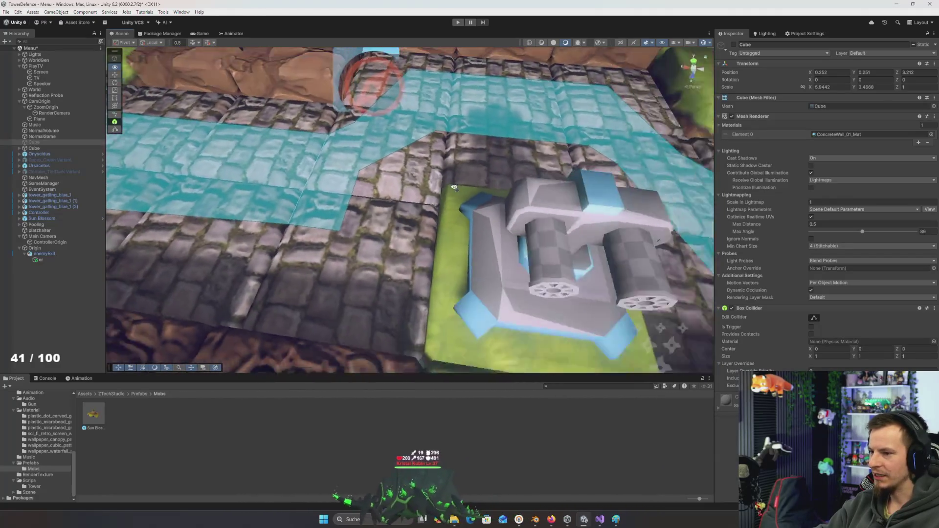
{"action": "key", "text": "w"}
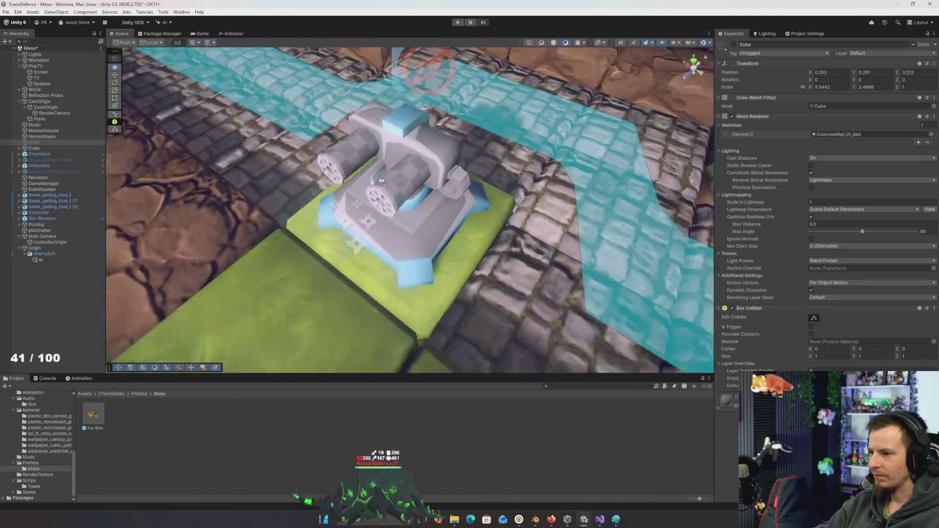
{"action": "key", "text": "s"}
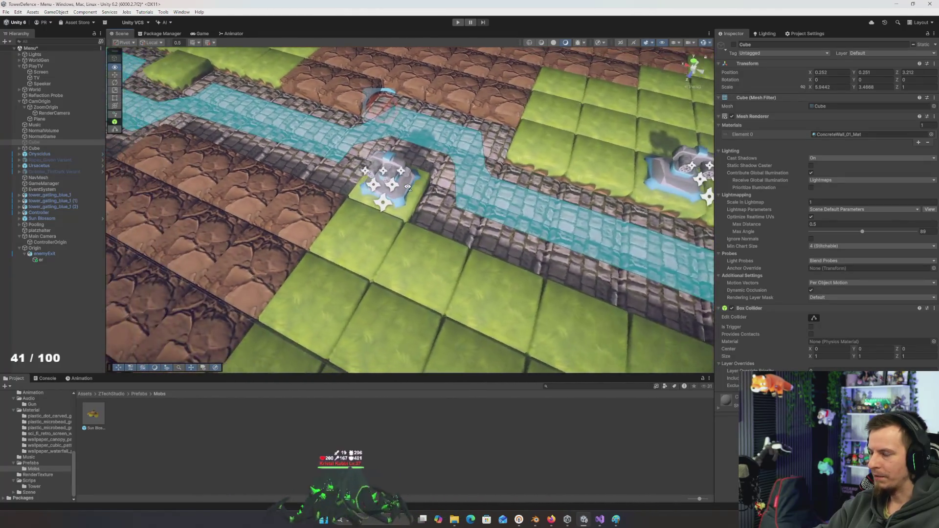
{"action": "key", "text": "w"}
{"action": "key", "text": "s"}
{"action": "key", "text": "w"}
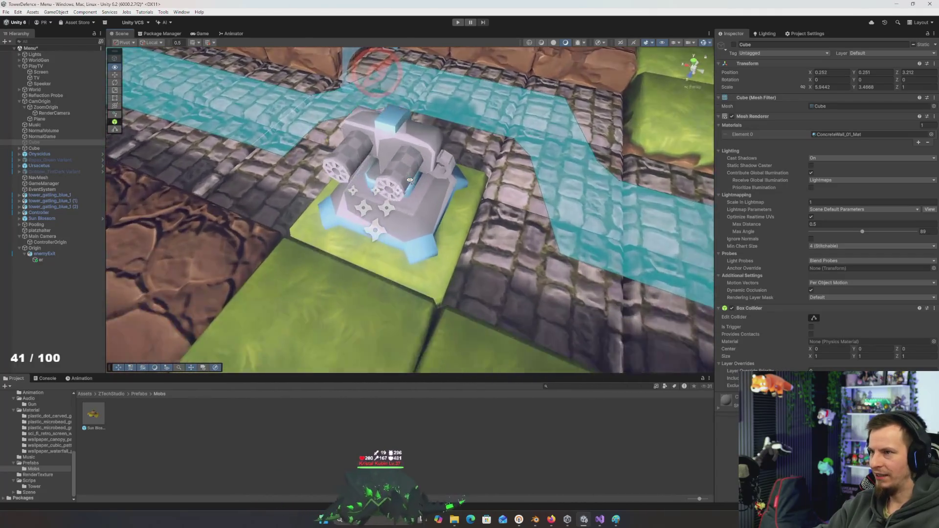
{"action": "key", "text": "s"}
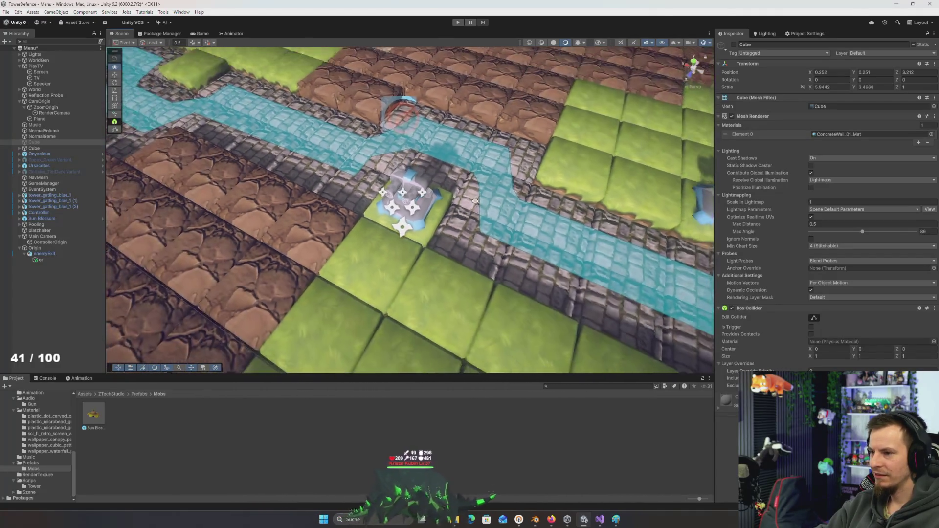
{"action": "key", "text": "w"}
{"action": "key", "text": "s"}
{"action": "key", "text": "w"}
{"action": "key", "text": "alt+Tab"}
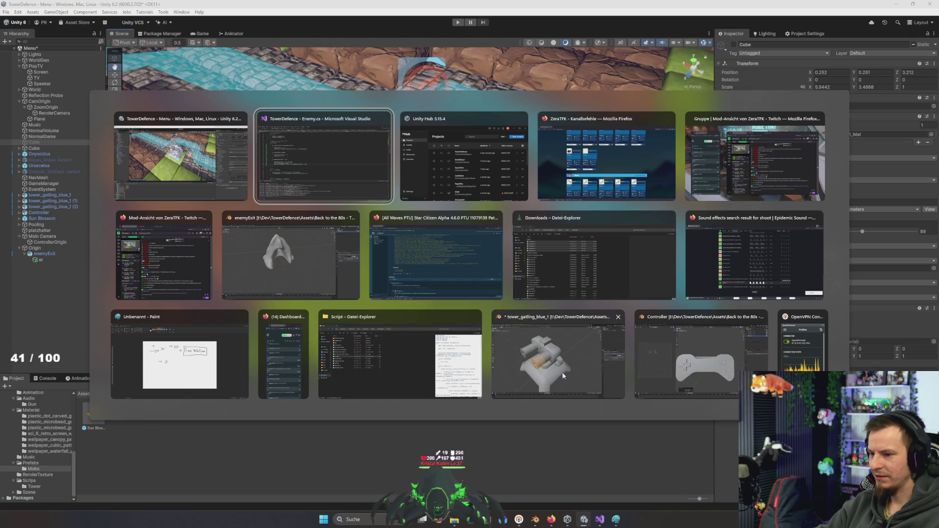
- Close the tower_gatling_blue_1 Blender window without saving changes
{"action": "left_click", "coordinate": [690, 357]}
{"action": "scroll", "coordinate": [527, 306], "scroll_direction": "down", "scroll_amount": 2}
{"action": "key", "text": "alt+Tab"}
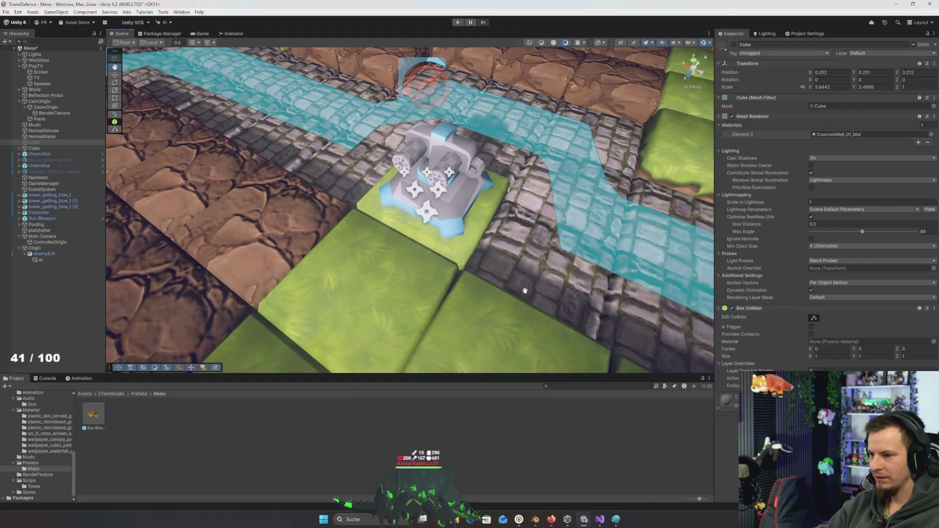
{"action": "key", "text": "super"}
{"action": "key", "text": "alt+Tab"}
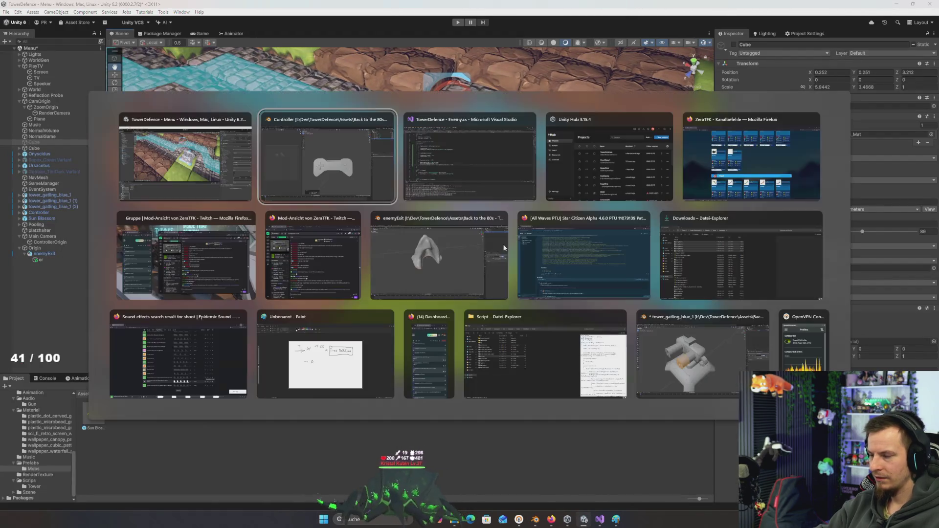
{"action": "left_click", "coordinate": [721, 362]}
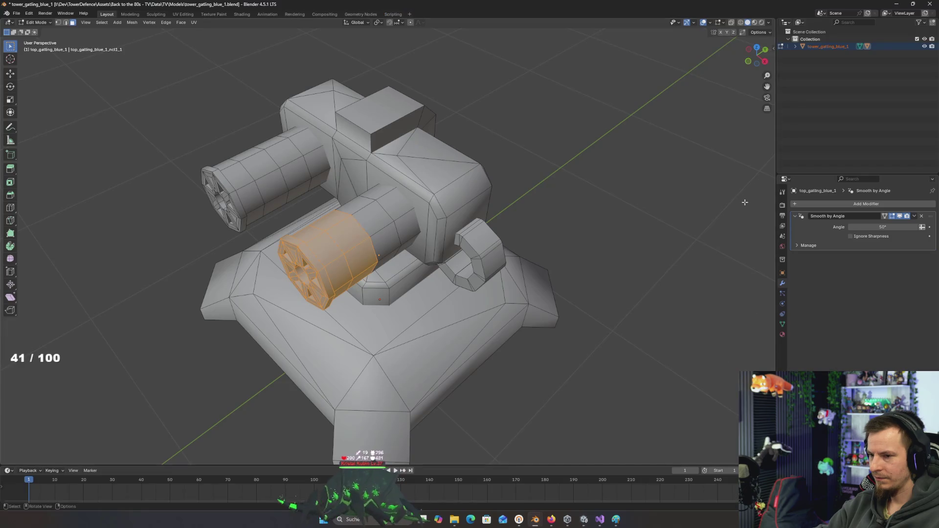
{"action": "left_click", "coordinate": [931, 5]}
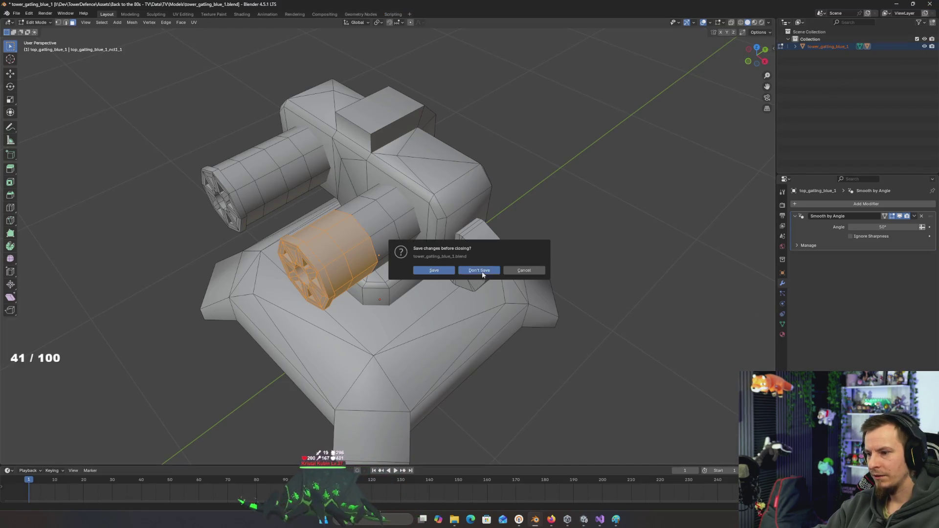
{"action": "left_click", "coordinate": [482, 270]}
- Relaunch Blender and delete the default camera, cube and light
{"action": "key", "text": "super"}
{"action": "type", "text": "blender"}
{"action": "key", "text": "Return"}
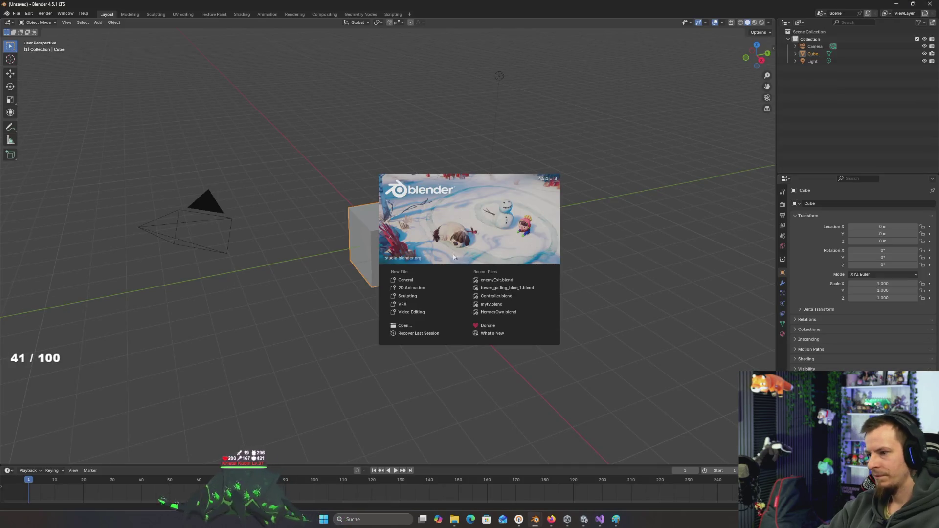
{"action": "key", "text": "a"}
{"action": "key", "text": "Delete"}
{"action": "key", "text": "F3"}
{"action": "type", "text": "add cu"}
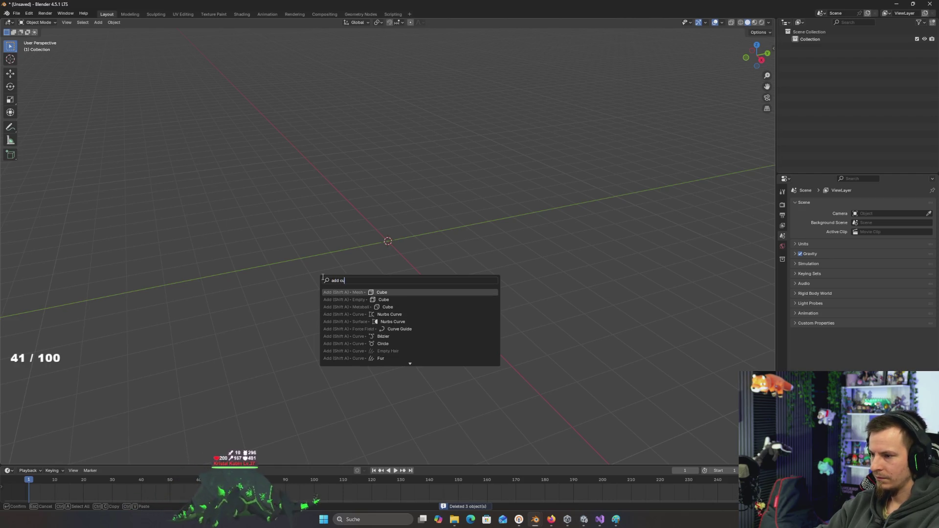
- Add a new cube and subdivide its mesh once in Edit Mode
{"action": "key", "text": "Return"}
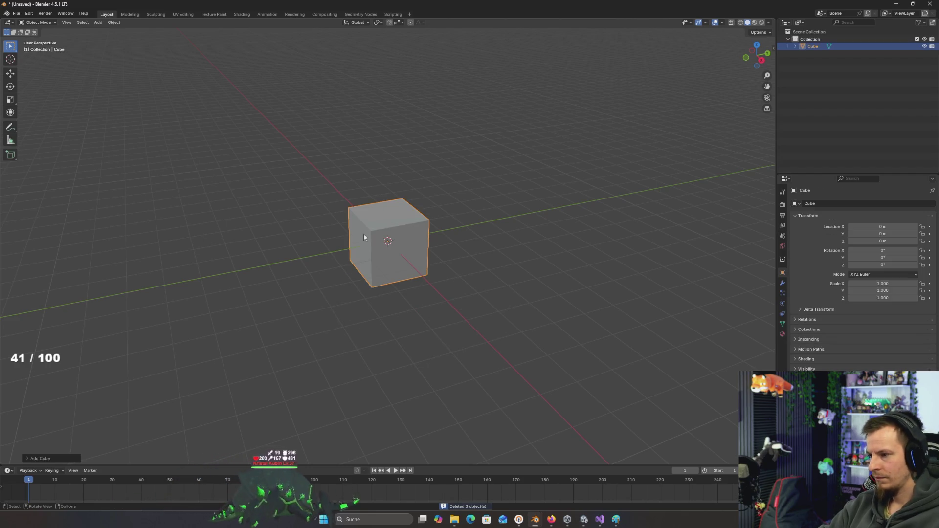
{"action": "scroll", "coordinate": [362, 234], "scroll_direction": "up", "scroll_amount": 2}
{"action": "key", "text": "Tab"}
{"action": "right_click", "coordinate": [475, 254]}
{"action": "left_click", "coordinate": [494, 254]}
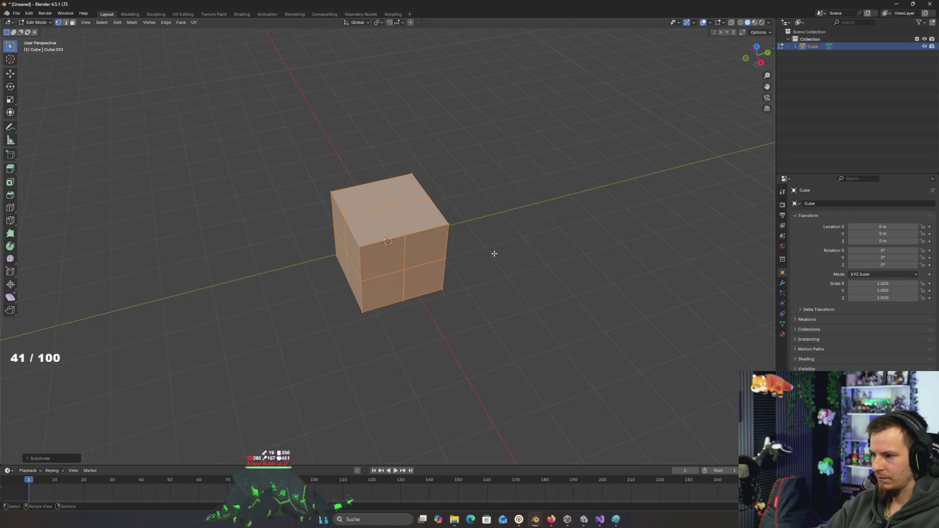
- Double the cube's size, then flatten it to 0.25 along Z into a slab
{"action": "type", "text": "s2"}
{"action": "key", "text": "Return"}
{"action": "type", "text": "s.1"}
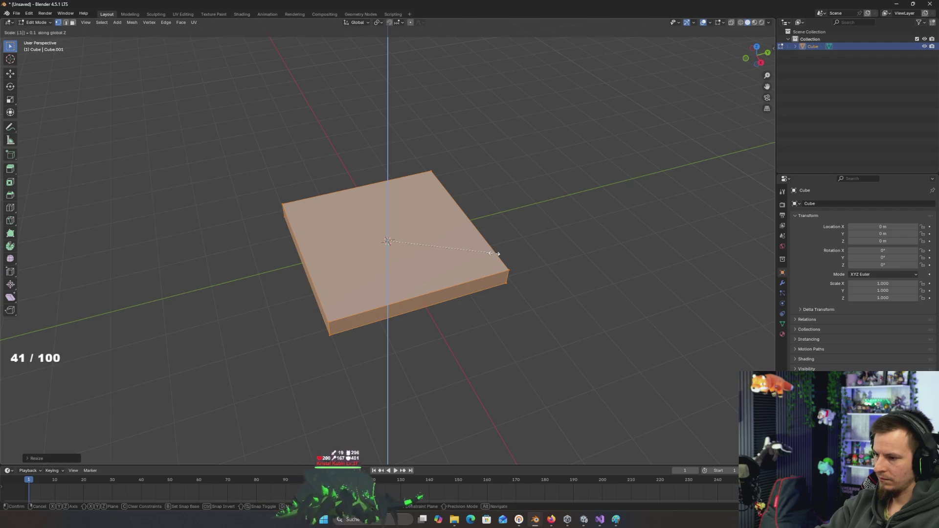
{"action": "key", "text": "Escape"}
{"action": "type", "text": "sz"}
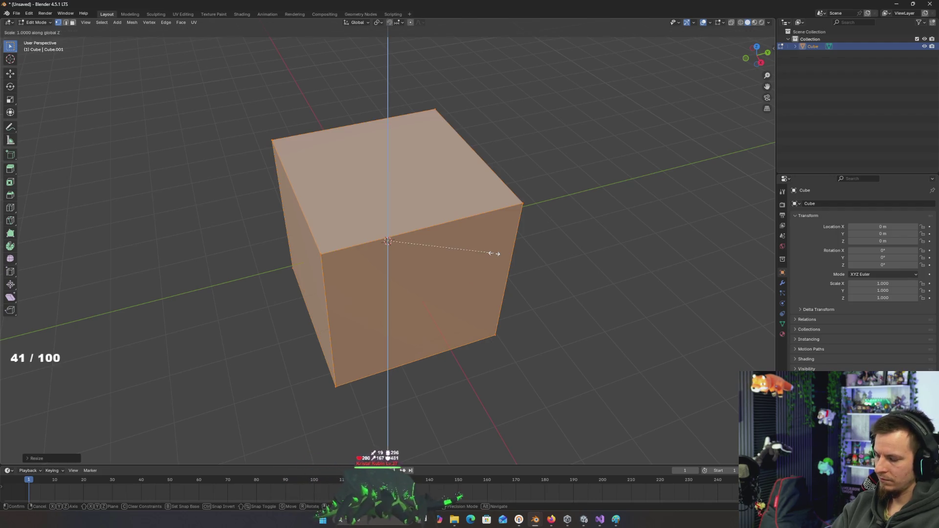
{"action": "type", "text": "25"}
{"action": "key", "text": "Return"}
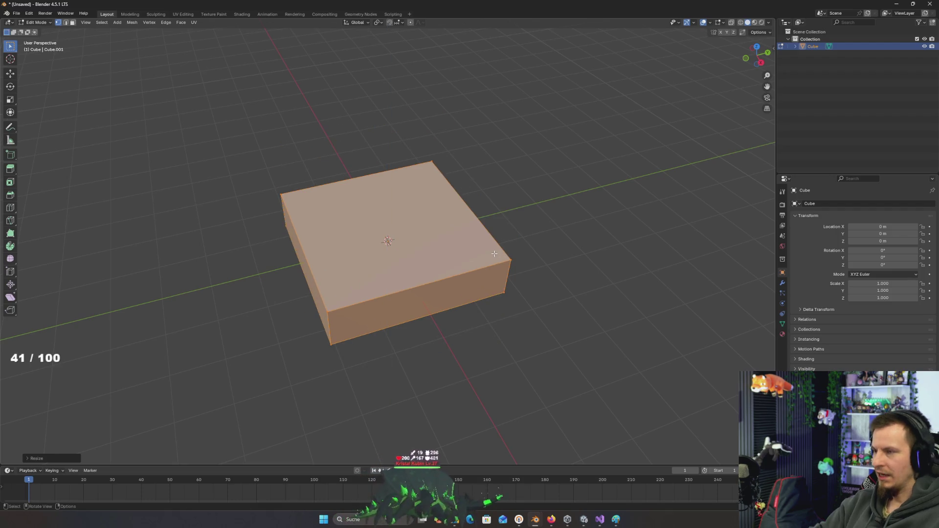
{"action": "mouse_move", "coordinate": [459, 253]}
{"action": "left_mouse_down"}
{"action": "mouse_move", "coordinate": [465, 230]}
{"action": "mouse_move", "coordinate": [474, 248]}
{"action": "mouse_move", "coordinate": [441, 286]}
{"action": "left_mouse_up"}
{"action": "scroll", "coordinate": [474, 248], "scroll_direction": "up", "scroll_amount": 2}
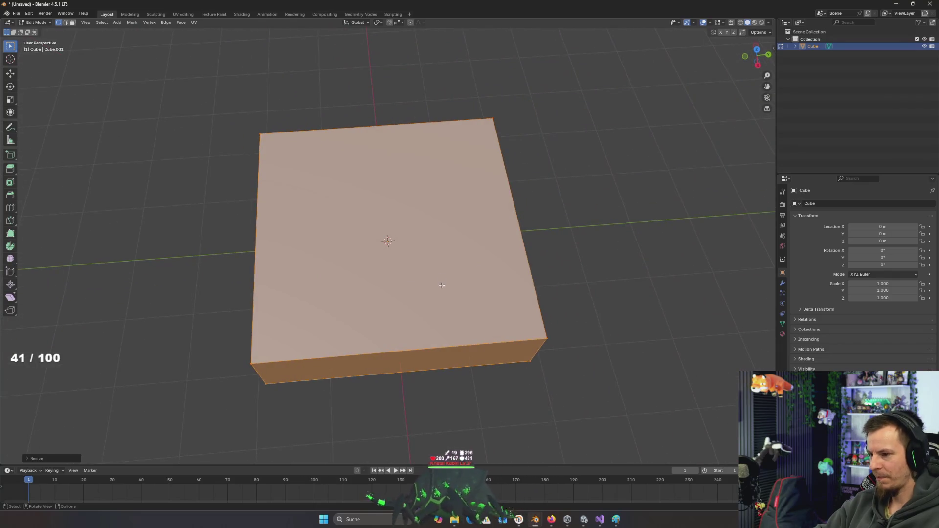
- Cut two centred parallel edge loops across the slab's top
{"action": "key", "text": "ctrl+r"}
{"action": "scroll", "coordinate": [486, 344], "scroll_direction": "up", "scroll_amount": 1}
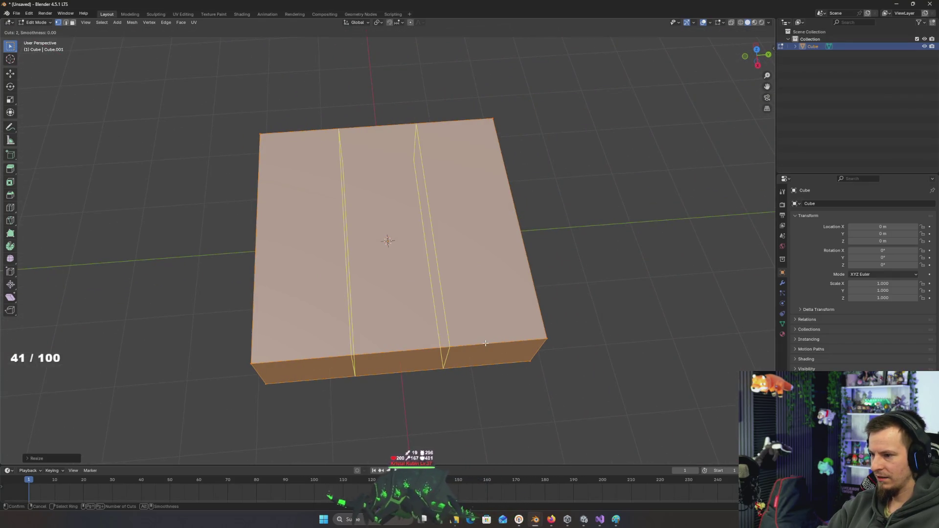
{"action": "left_click", "coordinate": [486, 343]}
{"action": "right_click", "coordinate": [486, 343]}
{"action": "key", "text": "s"}
{"action": "key", "text": "x"}
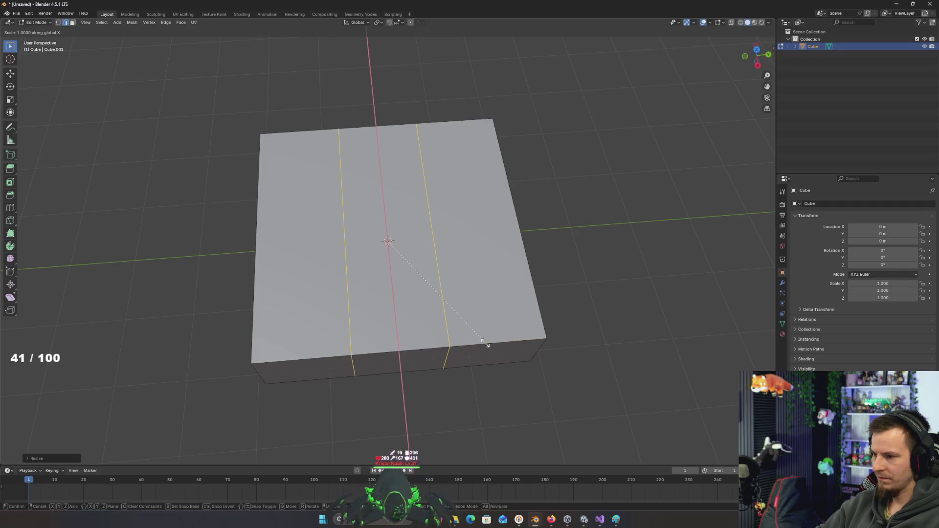
{"action": "key", "text": "y"}
{"action": "key", "text": "y"}
{"action": "key", "text": "y"}
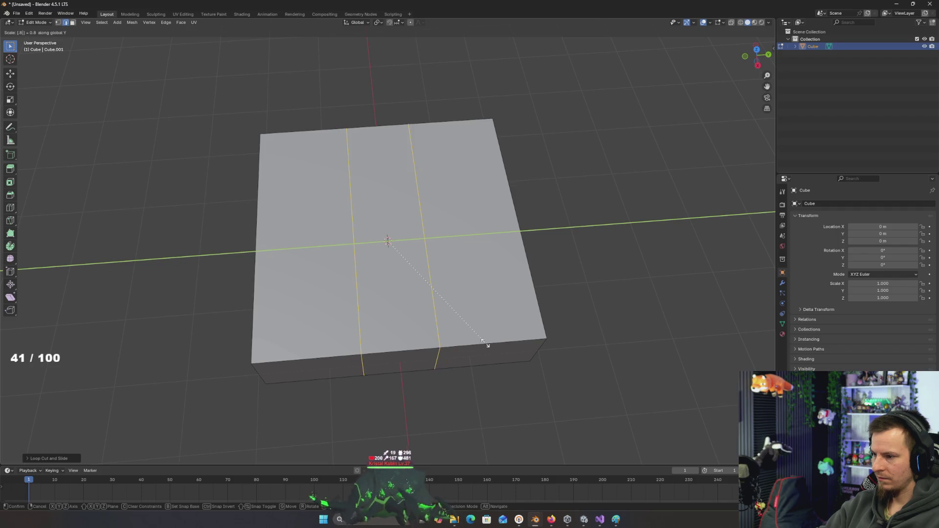
- Spread the two edge loops apart along Y by a factor of 1.9
{"action": "key", "text": "Escape"}
{"action": "key", "text": "s"}
{"action": "key", "text": "x"}
{"action": "key", "text": "y"}
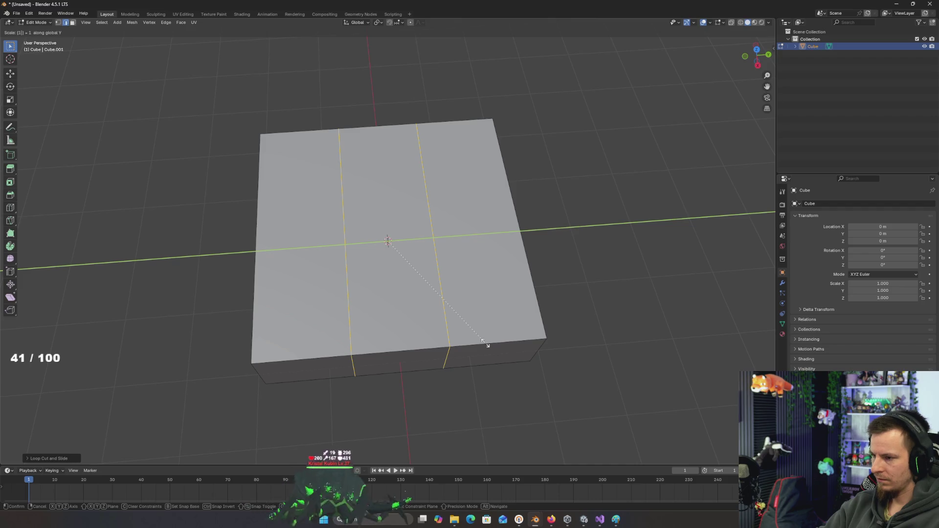
{"action": "type", "text": "8"}
{"action": "key", "text": "Return"}
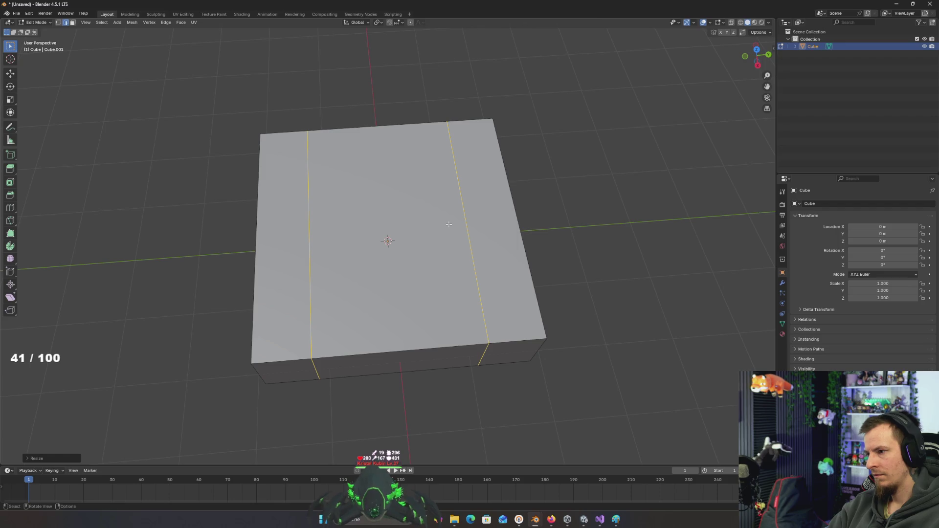
{"action": "key", "text": "ctrl+z"}
{"action": "key", "text": "s"}
{"action": "key", "text": "y"}
{"action": "key", "text": "x"}
{"action": "key", "text": "y"}
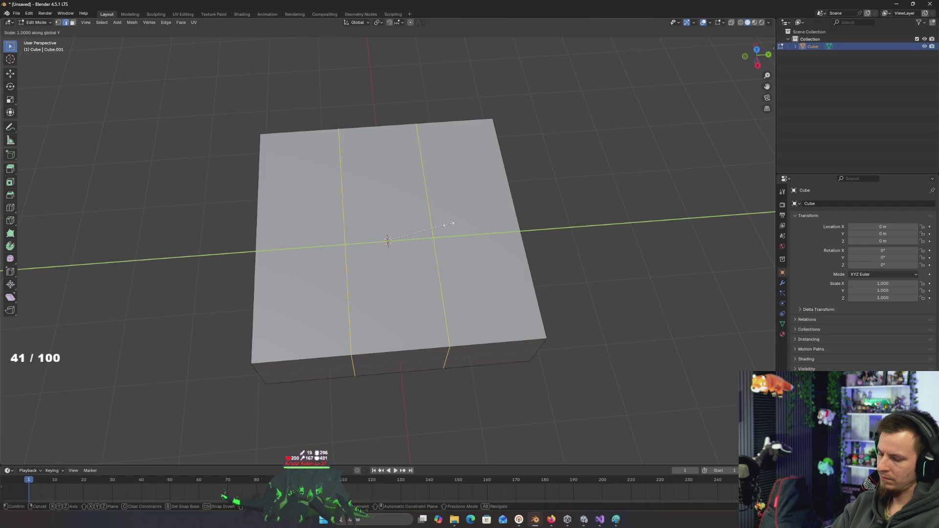
{"action": "key", "text": "Return"}
- Add two perpendicular edge loops and spread them apart along X
{"action": "key", "text": "ctrl+r"}
{"action": "scroll", "coordinate": [457, 221], "scroll_direction": "up", "scroll_amount": 1}
{"action": "left_click", "coordinate": [459, 220]}
{"action": "key", "text": "s"}
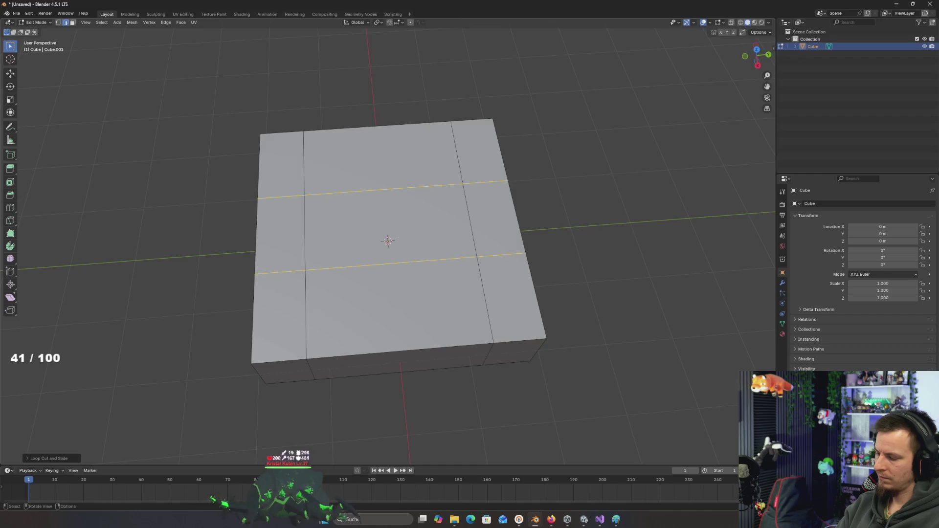
{"action": "key", "text": "s"}
{"action": "key", "text": "x"}
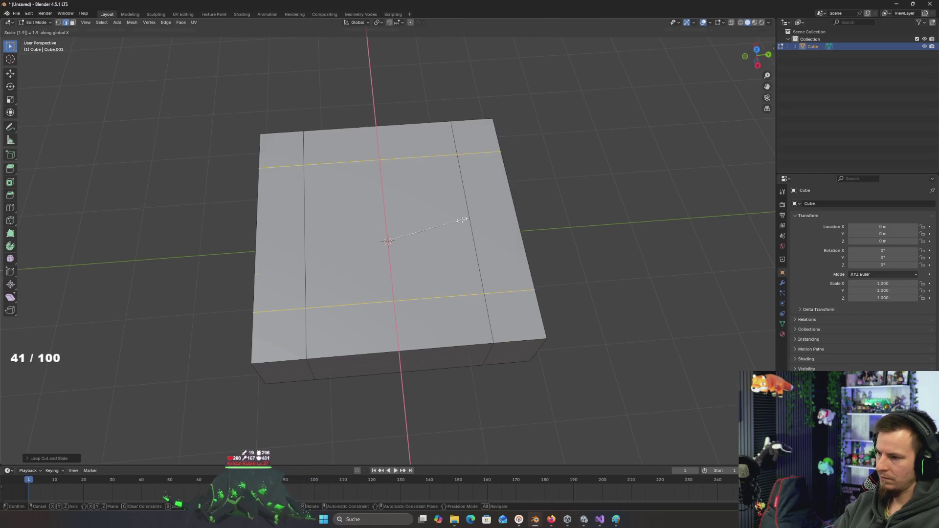
{"action": "left_click", "coordinate": [462, 220]}
- Add edge loops close to each of the slab's four edges, outlining a border strip
{"action": "key", "text": "ctrl+r"}
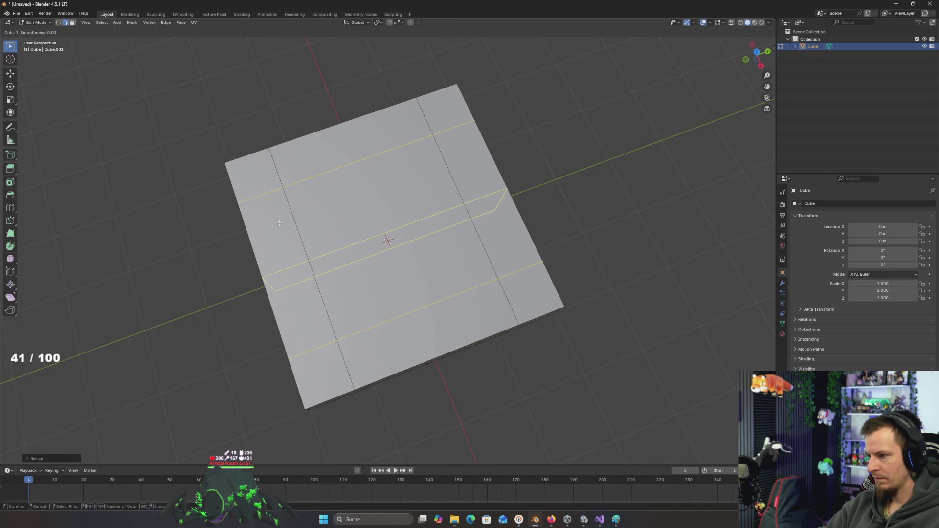
{"action": "left_click", "coordinate": [265, 195]}
{"action": "key", "text": "ctrl+r"}
{"action": "left_click", "coordinate": [426, 128]}
{"action": "left_click", "coordinate": [424, 184]}
{"action": "key", "text": "ctrl+r"}
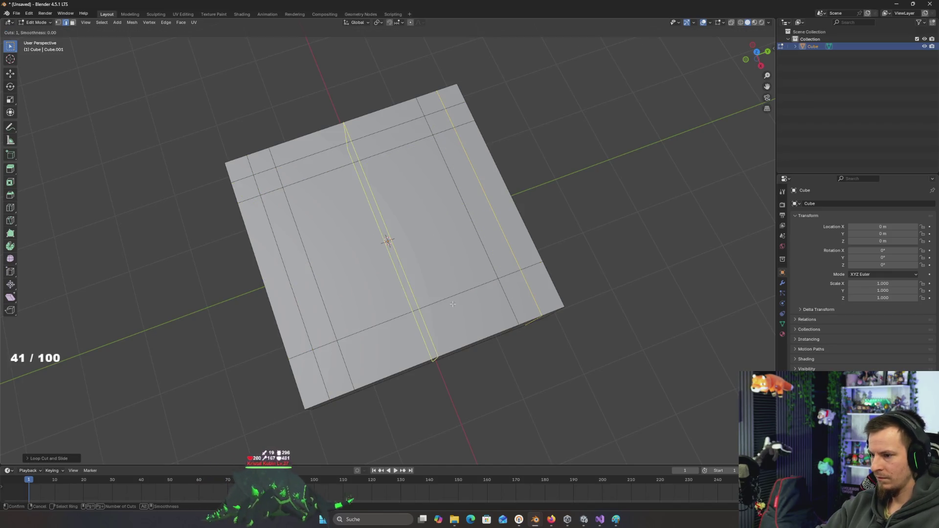
{"action": "left_click", "coordinate": [514, 296]}
{"action": "left_click", "coordinate": [533, 274]}
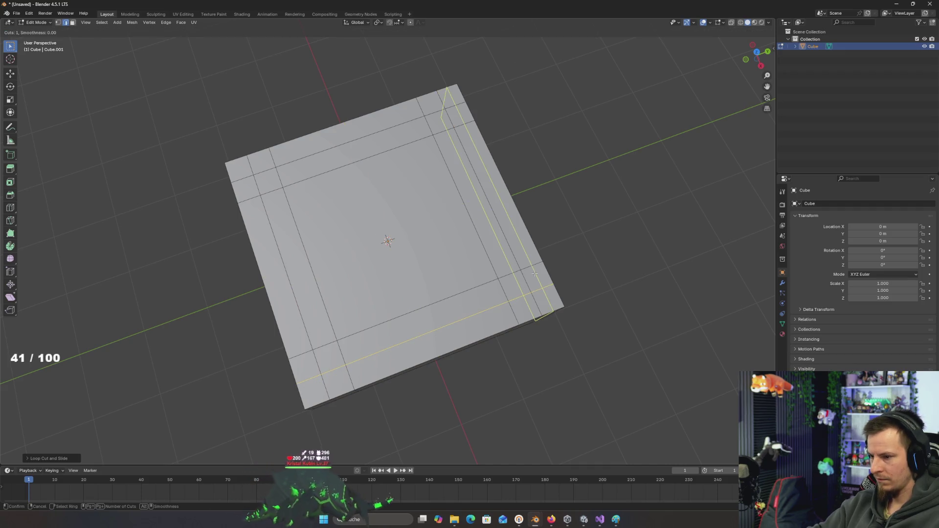
{"action": "key", "text": "ctrl+r"}
{"action": "left_click", "coordinate": [264, 169]}
{"action": "key", "text": "ctrl+r"}
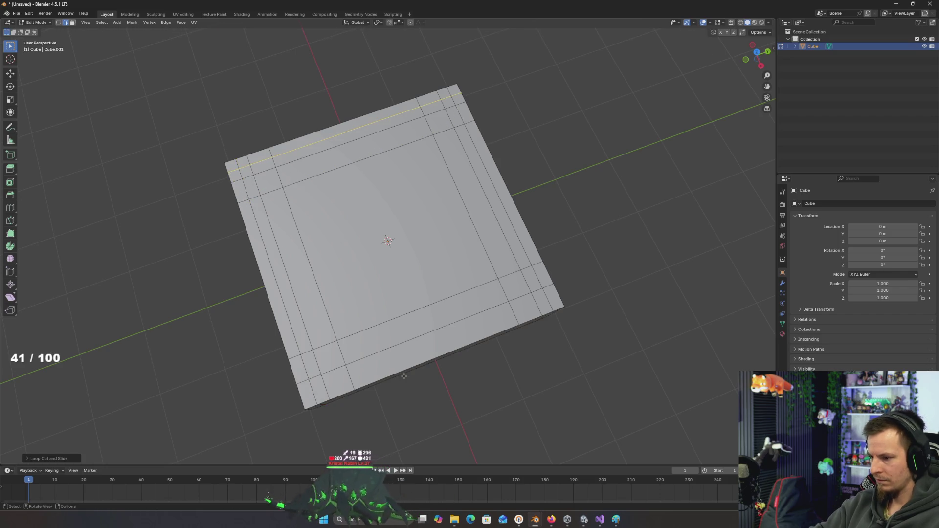
{"action": "left_click", "coordinate": [516, 316]}
{"action": "left_click", "coordinate": [516, 316]}
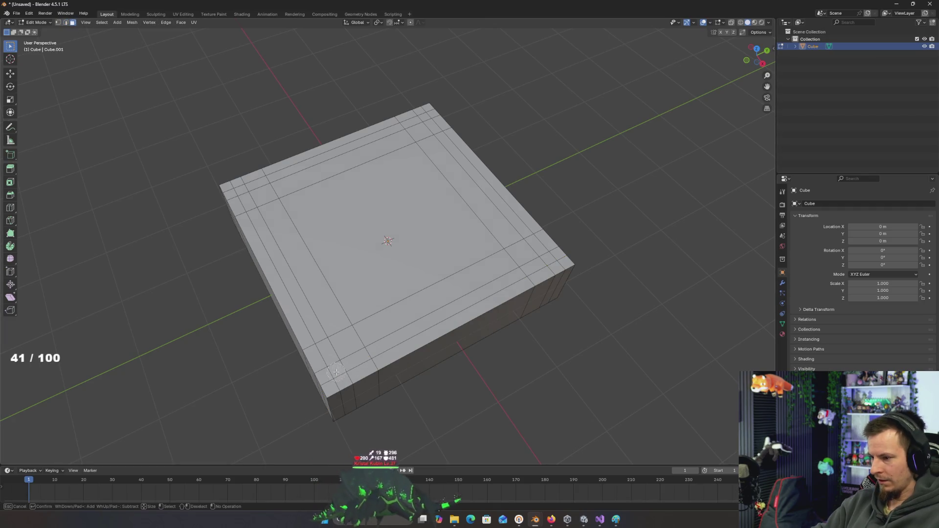
{"action": "left_click_drag", "start_coordinate": [316, 382], "coordinate": [326, 378]}
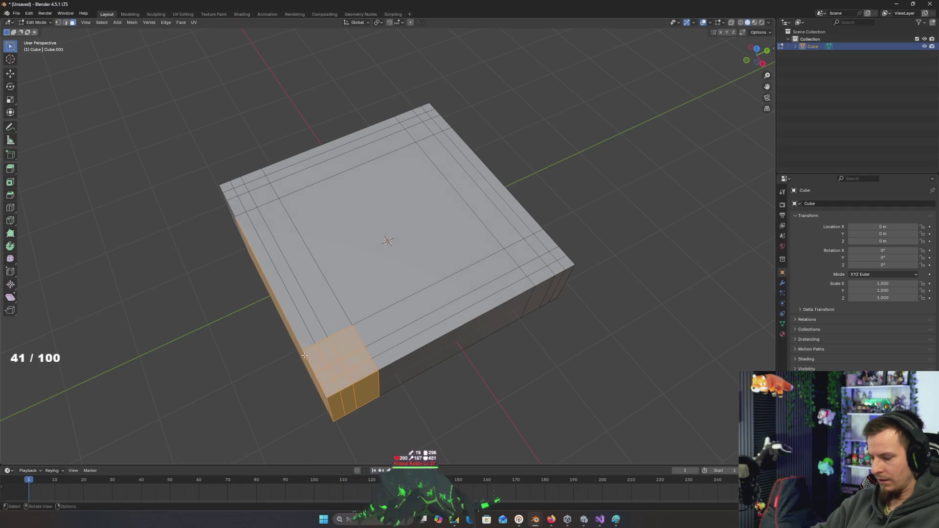
- From top view, extrude the four corner squares upward into pillars
{"action": "key", "text": "KP_7"}
{"action": "key", "text": "a"}
{"action": "key", "text": "alt+a"}
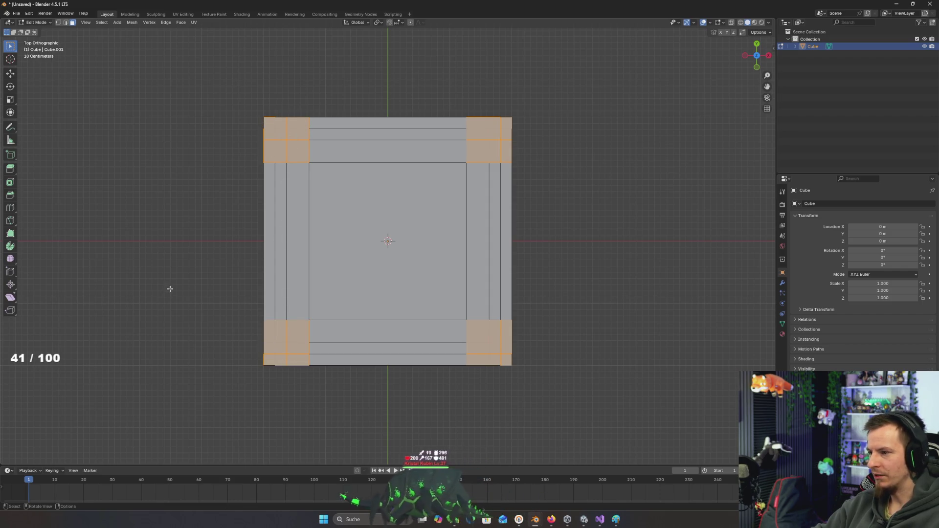
{"action": "key", "text": "e"}
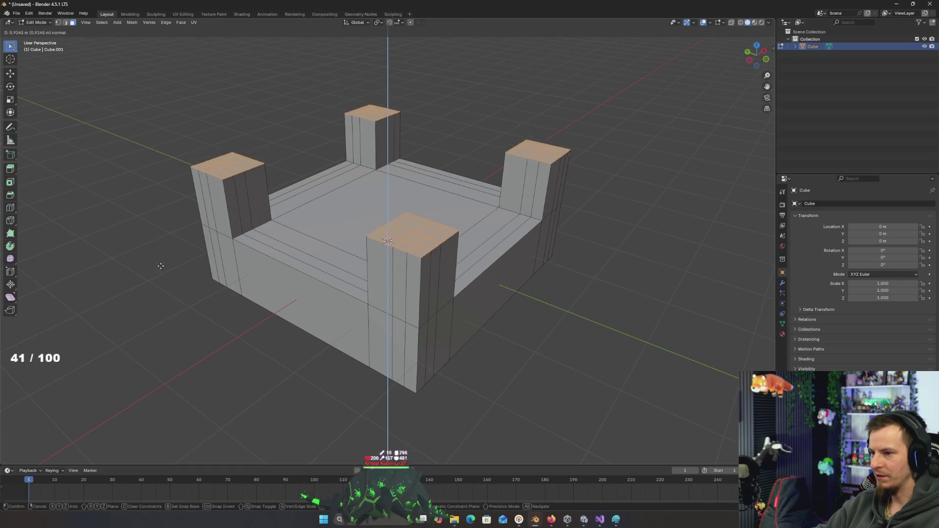
{"action": "left_click", "coordinate": [157, 268]}
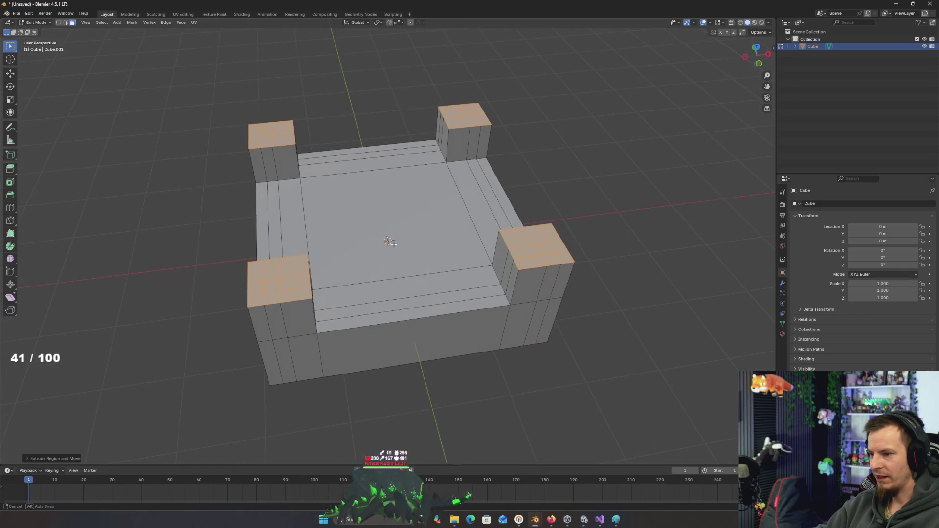
{"action": "left_click", "coordinate": [499, 218]}
- Select the rim face strips along the right, bottom, top and left sides
{"action": "left_click", "coordinate": [484, 220]}
{"action": "left_click", "coordinate": [379, 296], "text": "shift"}
{"action": "left_click", "coordinate": [379, 315], "text": "shift"}
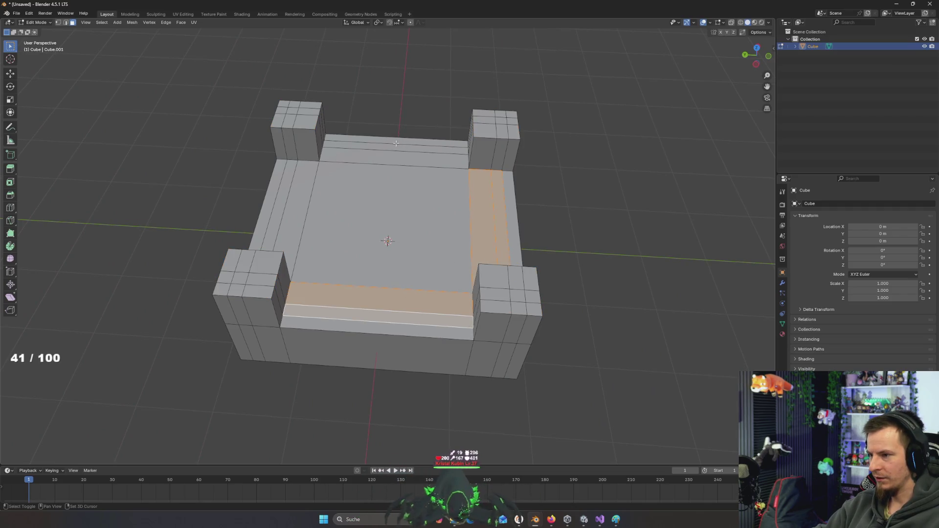
{"action": "left_click", "coordinate": [396, 143], "text": "shift"}
{"action": "left_click", "coordinate": [391, 160], "text": "shift"}
{"action": "left_click", "coordinate": [301, 182], "text": "shift"}
{"action": "left_click", "coordinate": [285, 193], "text": "shift"}
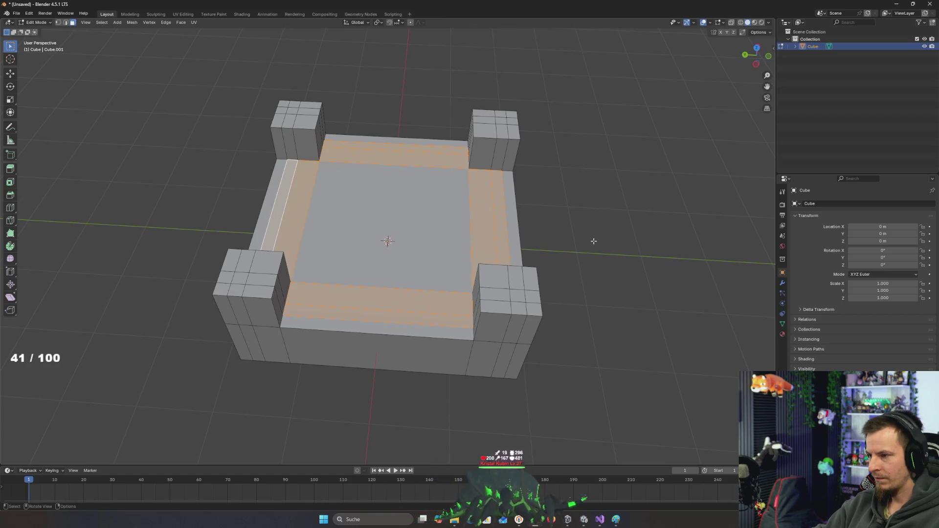
{"action": "mouse_move", "coordinate": [220, 199]}
{"action": "left_mouse_down"}
{"action": "mouse_move", "coordinate": [454, 312]}
{"action": "mouse_move", "coordinate": [443, 303]}
{"action": "mouse_move", "coordinate": [450, 294]}
{"action": "left_mouse_up"}
{"action": "key", "text": "alt+a"}
{"action": "key", "text": "ctrl+z"}
- Extrude the front step face about half a metre inward along its normal
{"action": "left_click", "coordinate": [451, 293]}
{"action": "key", "text": "e"}
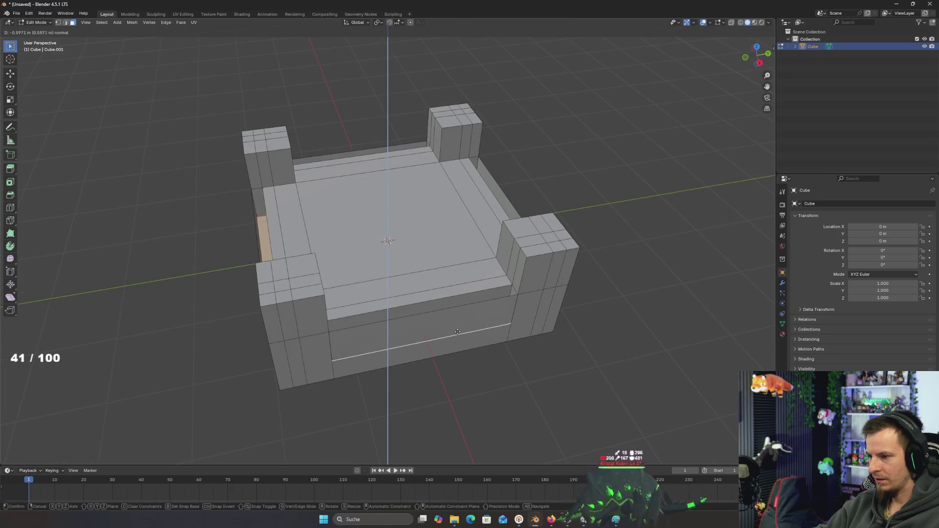
{"action": "left_click", "coordinate": [457, 331]}
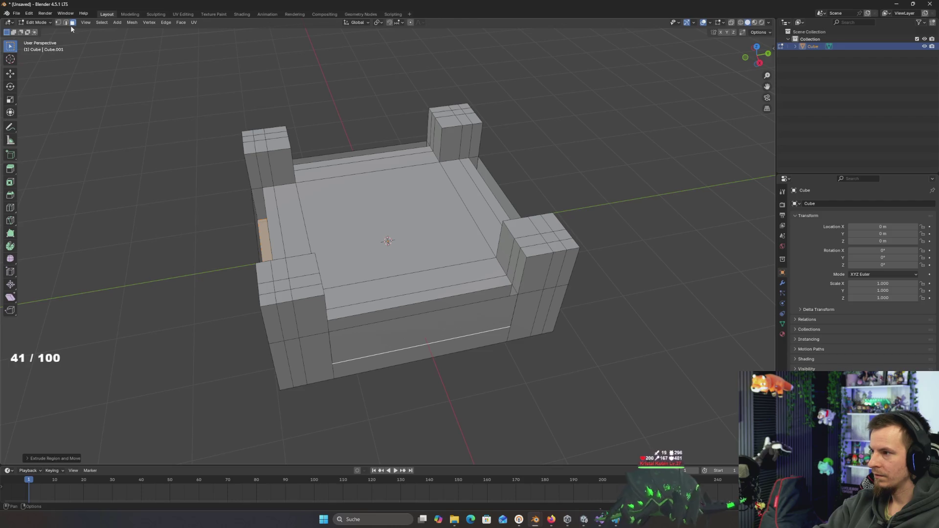
- Delete the lower front face and the left side face of the recess
{"action": "left_click", "coordinate": [425, 338]}
{"action": "mouse_move", "coordinate": [425, 337]}
{"action": "left_mouse_down"}
{"action": "mouse_move", "coordinate": [343, 300]}
{"action": "mouse_move", "coordinate": [421, 303]}
{"action": "left_mouse_up"}
{"action": "left_click", "coordinate": [449, 303], "text": "shift"}
{"action": "left_click", "coordinate": [268, 268], "text": "shift"}
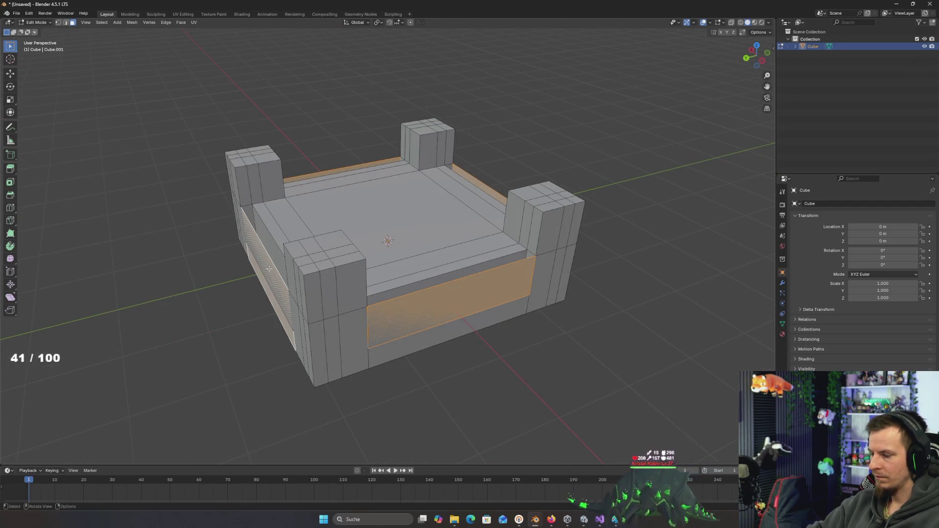
{"action": "key", "text": "x"}
{"action": "left_click", "coordinate": [257, 286]}
{"action": "mouse_move", "coordinate": [256, 286]}
{"action": "left_mouse_down"}
{"action": "mouse_move", "coordinate": [336, 264]}
{"action": "mouse_move", "coordinate": [331, 295]}
{"action": "left_mouse_up"}
- Fill the front opening with a face, then delete the front and left-front faces
{"action": "key", "text": "f"}
{"action": "left_click", "coordinate": [309, 273]}
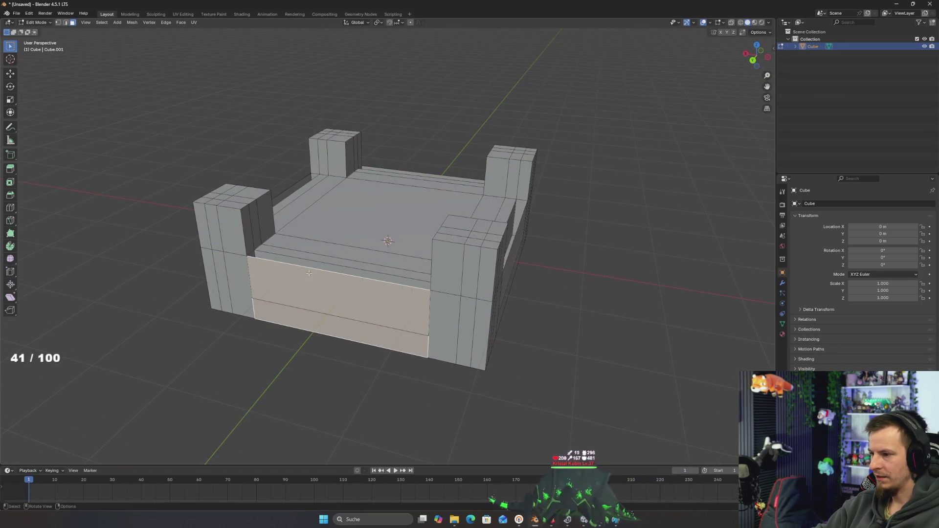
{"action": "mouse_move", "coordinate": [381, 292]}
{"action": "left_mouse_down"}
{"action": "mouse_move", "coordinate": [436, 310]}
{"action": "mouse_move", "coordinate": [391, 288]}
{"action": "mouse_move", "coordinate": [430, 276]}
{"action": "left_mouse_up"}
{"action": "left_click", "coordinate": [410, 307]}
{"action": "key", "text": "x"}
{"action": "left_click", "coordinate": [436, 309]}
{"action": "left_click", "coordinate": [300, 300]}
{"action": "key", "text": "x"}
{"action": "left_click", "coordinate": [398, 284]}
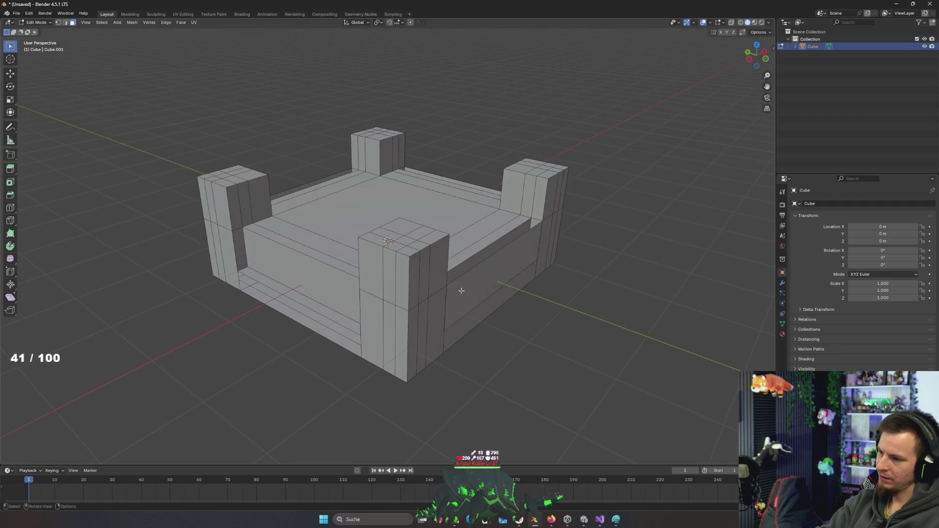
- Delete the right-front inner wall face
{"action": "left_click", "coordinate": [486, 288]}
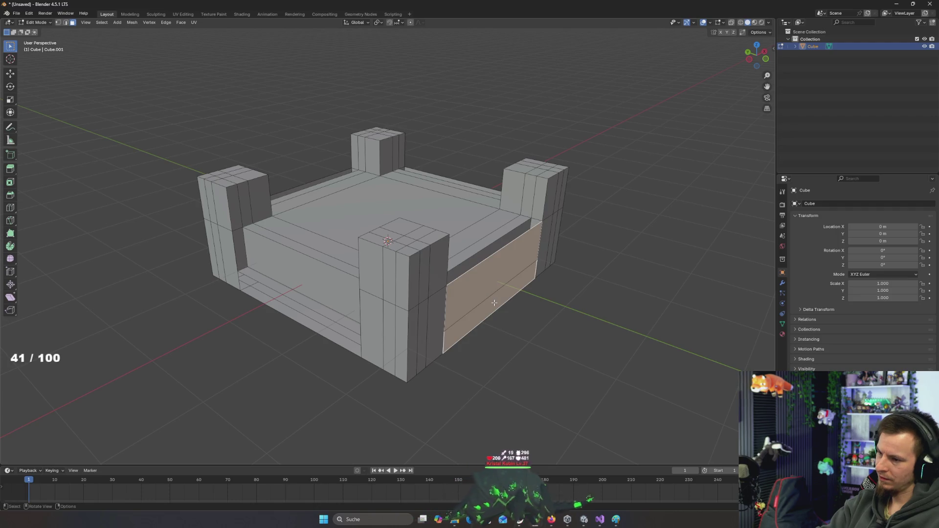
{"action": "left_click_drag", "start_coordinate": [522, 282], "coordinate": [298, 278]}
{"action": "key", "text": "x"}
{"action": "key", "text": "Escape"}
{"action": "key", "text": "x"}
{"action": "key", "text": "Escape"}
{"action": "key", "text": "x"}
{"action": "left_click", "coordinate": [476, 293]}
- Delete the front-left wall face, then start extruding the front edge and cancel it
{"action": "mouse_move", "coordinate": [477, 293]}
{"action": "left_mouse_down"}
{"action": "mouse_move", "coordinate": [457, 301]}
{"action": "mouse_move", "coordinate": [401, 294]}
{"action": "left_mouse_up"}
{"action": "left_click", "coordinate": [457, 301]}
{"action": "key", "text": "x"}
{"action": "left_click", "coordinate": [400, 294]}
{"action": "mouse_move", "coordinate": [459, 290]}
{"action": "left_mouse_down"}
{"action": "mouse_move", "coordinate": [149, 73]}
{"action": "mouse_move", "coordinate": [289, 211]}
{"action": "left_mouse_up"}
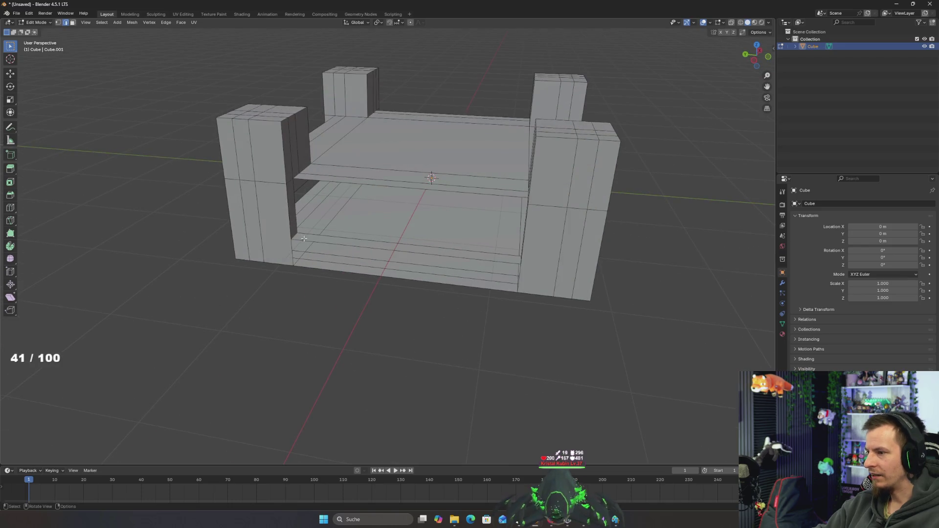
{"action": "key", "text": "e"}
{"action": "right_click", "coordinate": [339, 99]}
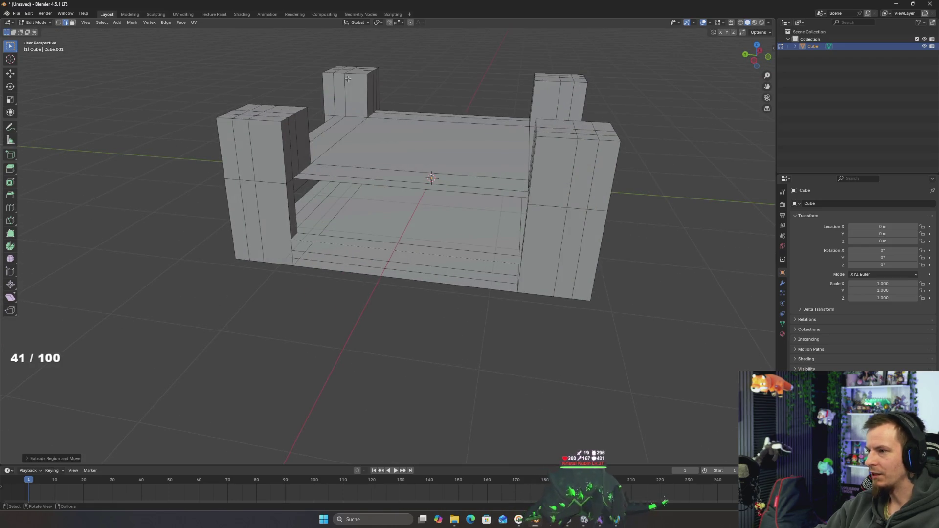
- Set the snap target to Vertex and extrude the selected edge onto a vertex
{"action": "left_click", "coordinate": [400, 23]}
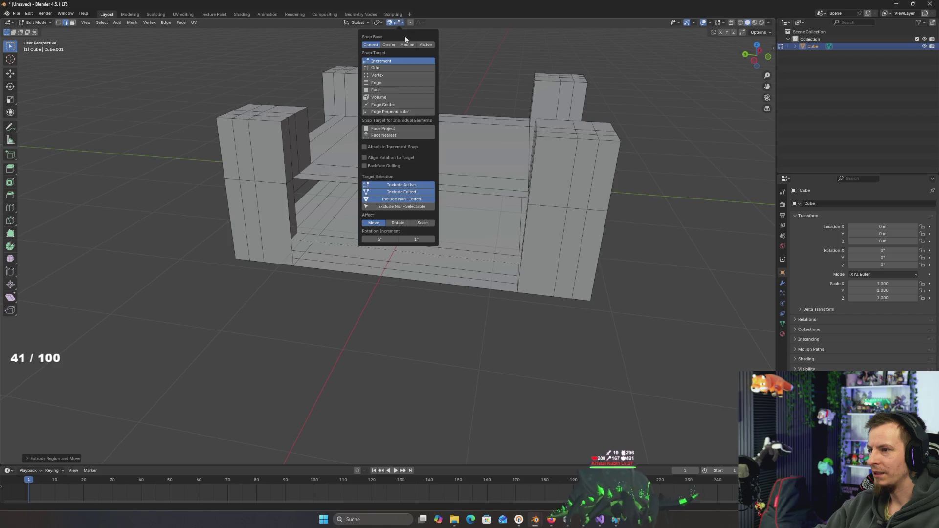
{"action": "left_click", "coordinate": [379, 77]}
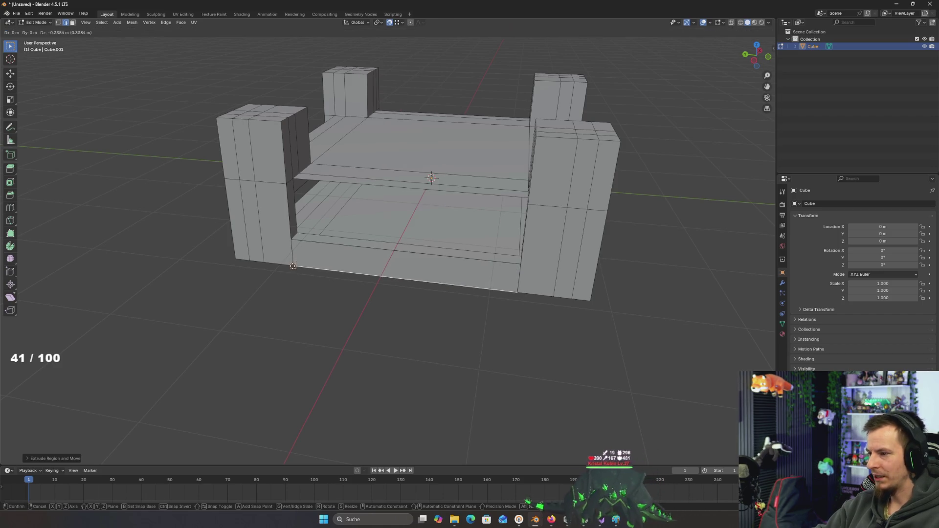
{"action": "mouse_move", "coordinate": [303, 229]}
{"action": "left_mouse_down"}
{"action": "mouse_move", "coordinate": [333, 283]}
{"action": "mouse_move", "coordinate": [299, 332]}
{"action": "mouse_move", "coordinate": [278, 333]}
{"action": "mouse_move", "coordinate": [285, 320]}
{"action": "mouse_move", "coordinate": [266, 334]}
{"action": "mouse_move", "coordinate": [213, 318]}
{"action": "mouse_move", "coordinate": [189, 274]}
{"action": "mouse_move", "coordinate": [264, 251]}
{"action": "mouse_move", "coordinate": [516, 262]}
{"action": "left_mouse_up"}
{"action": "key", "text": "e"}
{"action": "key", "text": "e"}
{"action": "left_click", "coordinate": [186, 244]}
- Delete the leftover inner wall face inside the recess
{"action": "scroll", "coordinate": [372, 257], "scroll_direction": "down", "scroll_amount": 5}
{"action": "scroll", "coordinate": [504, 261], "scroll_direction": "up", "scroll_amount": 2}
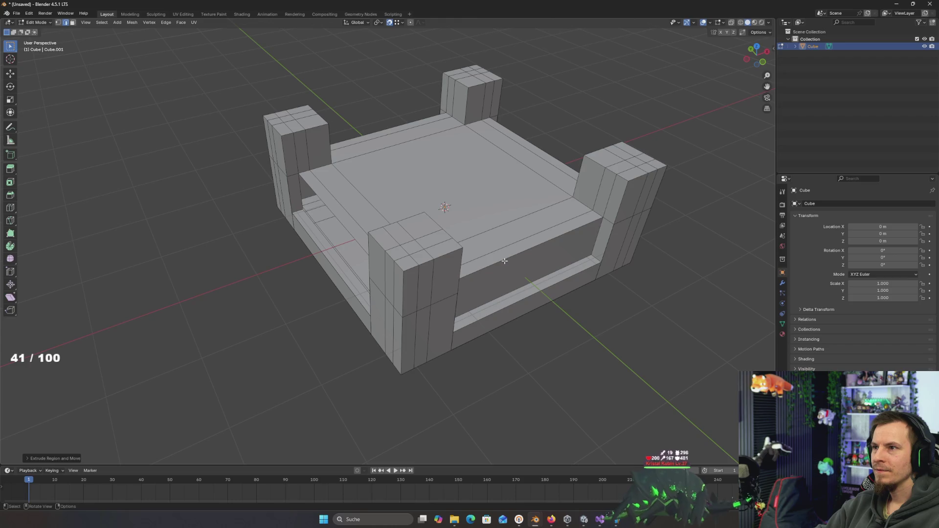
{"action": "mouse_move", "coordinate": [451, 256]}
{"action": "left_mouse_down"}
{"action": "mouse_move", "coordinate": [391, 248]}
{"action": "mouse_move", "coordinate": [406, 252]}
{"action": "left_mouse_up"}
{"action": "mouse_move", "coordinate": [324, 207]}
{"action": "left_mouse_down"}
{"action": "mouse_move", "coordinate": [293, 193]}
{"action": "mouse_move", "coordinate": [271, 249]}
{"action": "mouse_move", "coordinate": [203, 258]}
{"action": "left_mouse_up"}
{"action": "left_click_drag", "start_coordinate": [331, 242], "coordinate": [301, 254]}
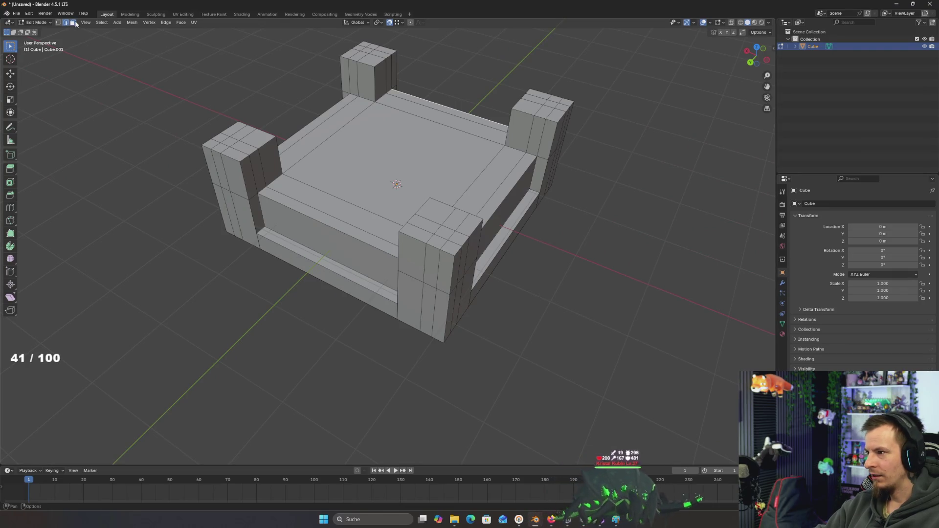
{"action": "left_click", "coordinate": [271, 205]}
{"action": "mouse_move", "coordinate": [271, 205]}
{"action": "left_mouse_down"}
{"action": "mouse_move", "coordinate": [268, 195]}
{"action": "mouse_move", "coordinate": [386, 272]}
{"action": "mouse_move", "coordinate": [439, 267]}
{"action": "mouse_move", "coordinate": [352, 308]}
{"action": "mouse_move", "coordinate": [381, 342]}
{"action": "mouse_move", "coordinate": [346, 289]}
{"action": "mouse_move", "coordinate": [433, 256]}
{"action": "mouse_move", "coordinate": [340, 267]}
{"action": "left_mouse_up"}
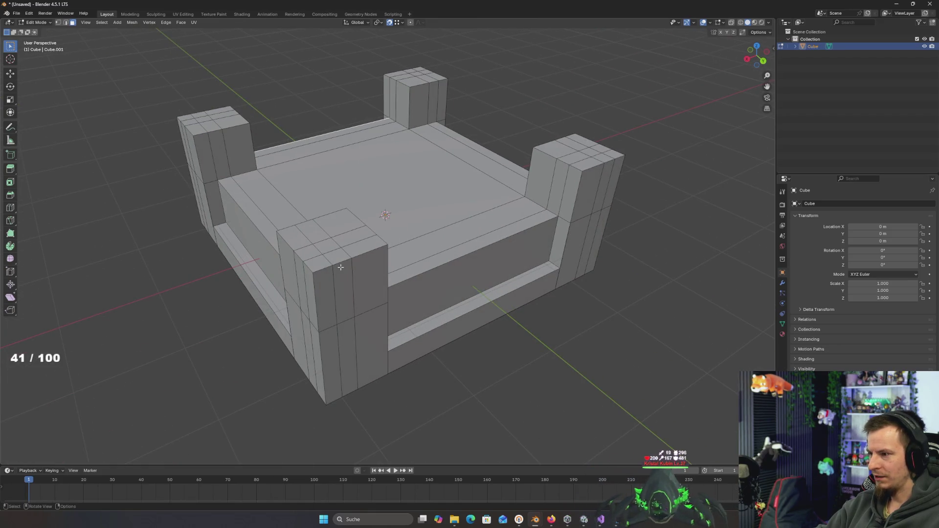
{"action": "mouse_move", "coordinate": [340, 267]}
{"action": "left_mouse_down"}
{"action": "mouse_move", "coordinate": [326, 218]}
{"action": "mouse_move", "coordinate": [446, 239]}
{"action": "mouse_move", "coordinate": [276, 220]}
{"action": "left_mouse_up"}
{"action": "left_click", "coordinate": [325, 217]}
{"action": "key", "text": "Delete"}
- Select the floor face and the left inner rim strip from a top-down view
{"action": "mouse_move", "coordinate": [338, 229]}
{"action": "left_mouse_down"}
{"action": "mouse_move", "coordinate": [329, 216]}
{"action": "mouse_move", "coordinate": [335, 227]}
{"action": "mouse_move", "coordinate": [292, 258]}
{"action": "left_mouse_up"}
{"action": "left_click", "coordinate": [318, 206]}
{"action": "left_click", "coordinate": [274, 147]}
{"action": "mouse_move", "coordinate": [274, 146]}
{"action": "left_mouse_down"}
{"action": "mouse_move", "coordinate": [341, 169]}
{"action": "mouse_move", "coordinate": [340, 161]}
{"action": "left_mouse_up"}
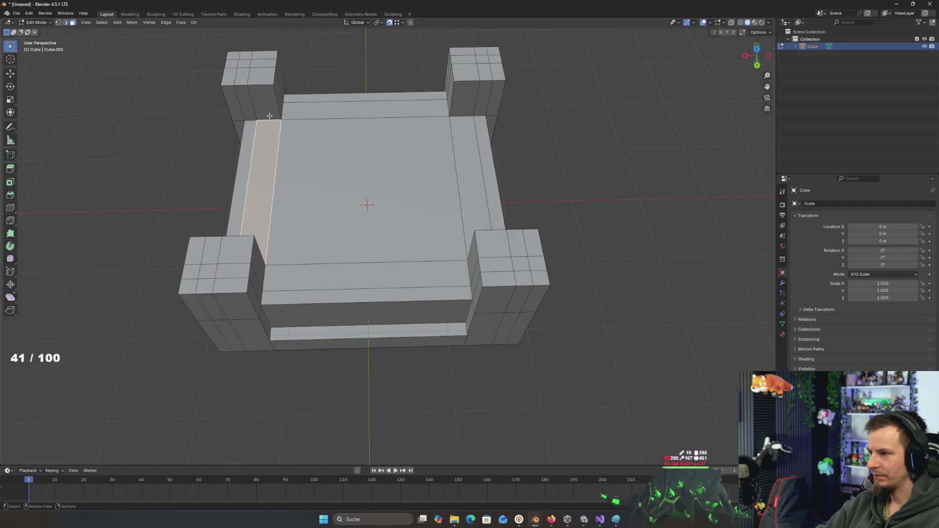
{"action": "left_click", "coordinate": [351, 147]}
{"action": "mouse_move", "coordinate": [500, 166]}
{"action": "left_mouse_down"}
{"action": "mouse_move", "coordinate": [551, 151]}
{"action": "mouse_move", "coordinate": [562, 171]}
{"action": "mouse_move", "coordinate": [508, 172]}
{"action": "left_mouse_up"}
{"action": "key", "text": "ctrl+r"}
- Add centred edge loops through the rim and through the corner pillars
{"action": "left_click", "coordinate": [508, 172]}
{"action": "right_click", "coordinate": [508, 172]}
{"action": "key", "text": "ctrl+r"}
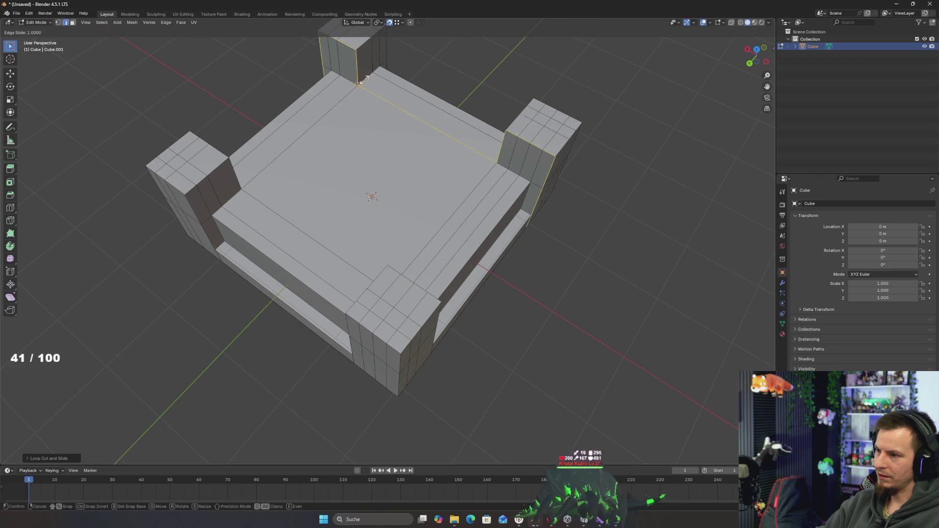
{"action": "left_click", "coordinate": [346, 84]}
{"action": "right_click", "coordinate": [346, 84]}
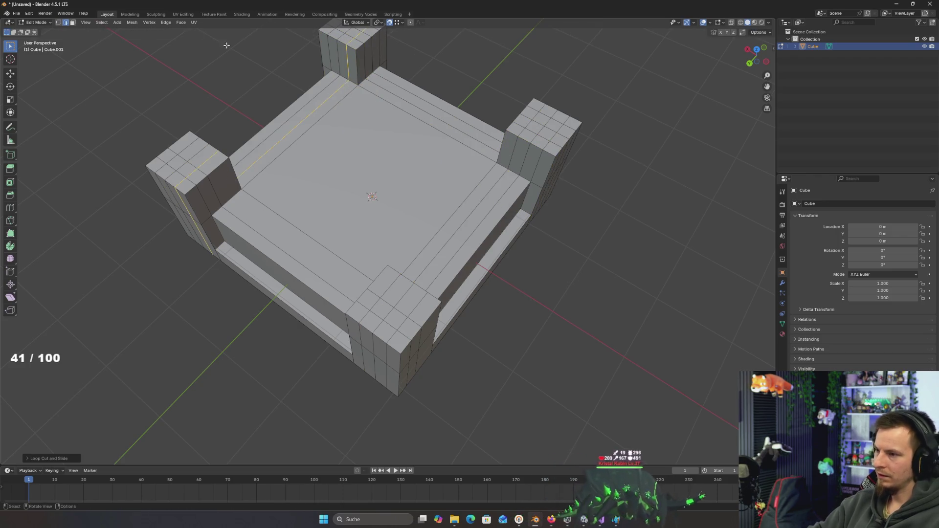
{"action": "left_click", "coordinate": [75, 25]}
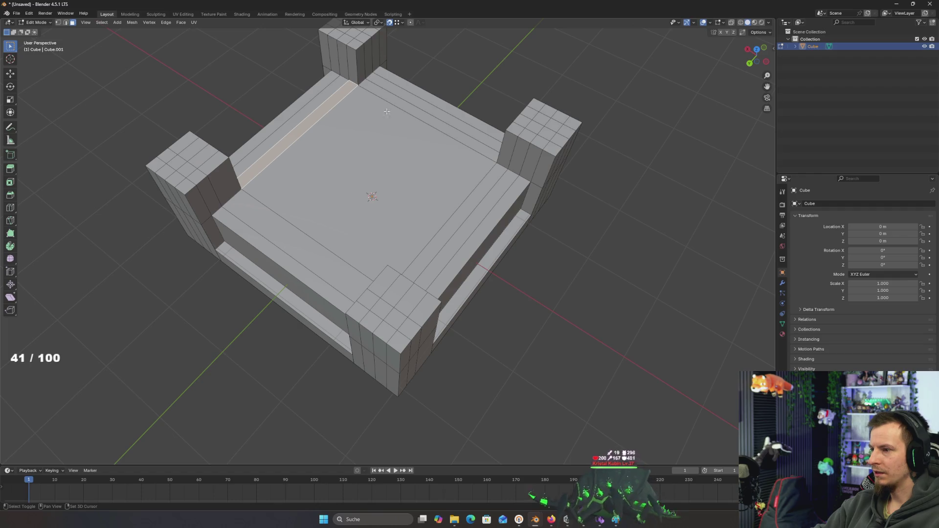
{"action": "left_click", "coordinate": [394, 106], "text": "alt+shift"}
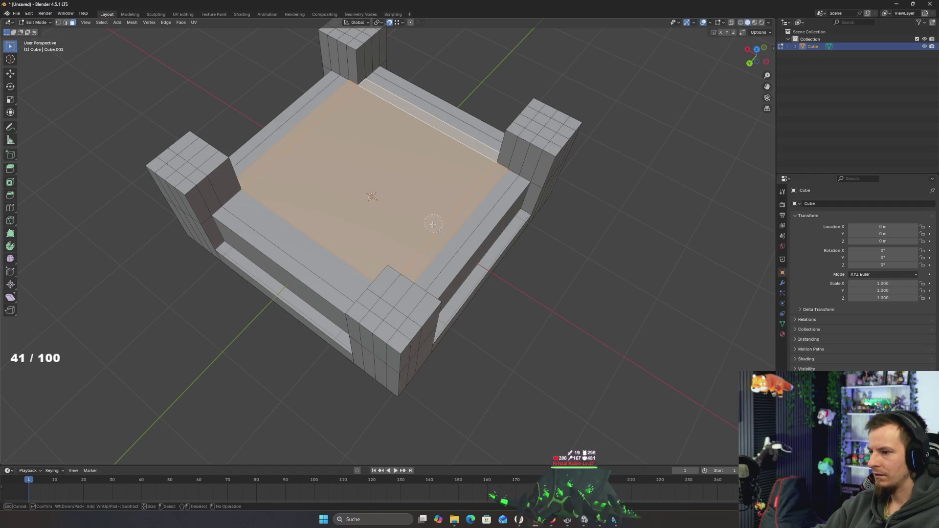
{"action": "key", "text": "Escape"}
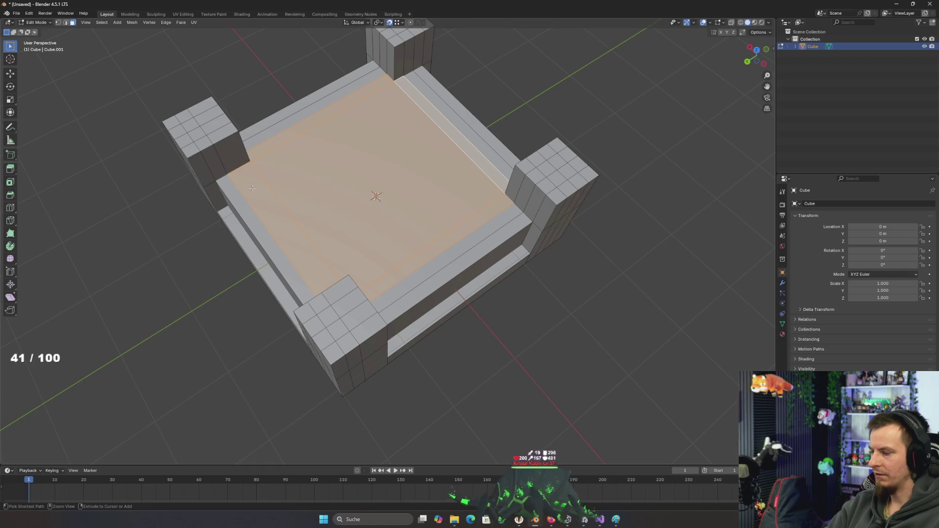
- Cut one more edge loop and select the central top face with the inner strip
{"action": "key", "text": "ctrl+r"}
{"action": "left_click", "coordinate": [237, 162]}
{"action": "left_click", "coordinate": [239, 161]}
{"action": "left_click", "coordinate": [73, 22]}
{"action": "key", "text": "c"}
{"action": "left_click", "coordinate": [331, 149]}
{"action": "left_click_drag", "start_coordinate": [319, 128], "coordinate": [420, 118]}
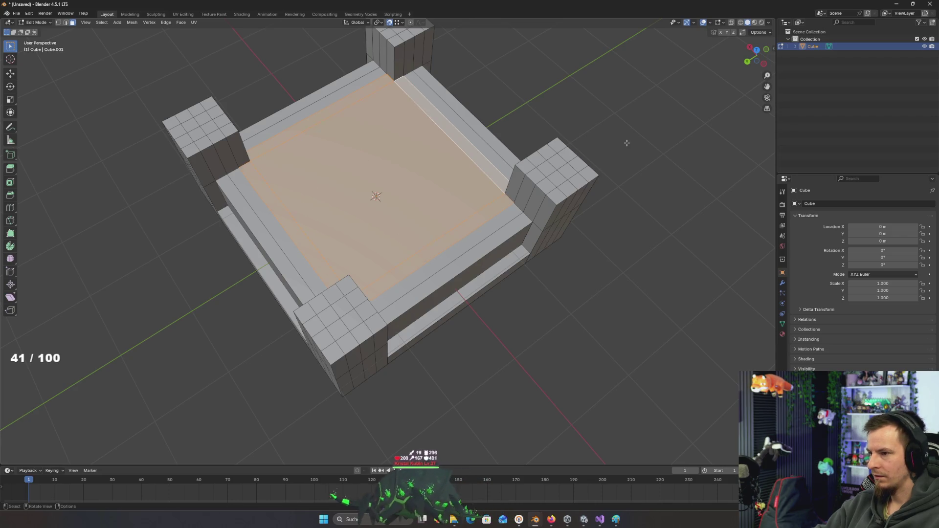
- Extrude the selected top faces upward and raise them along Z into a tall block
{"action": "key", "text": "e"}
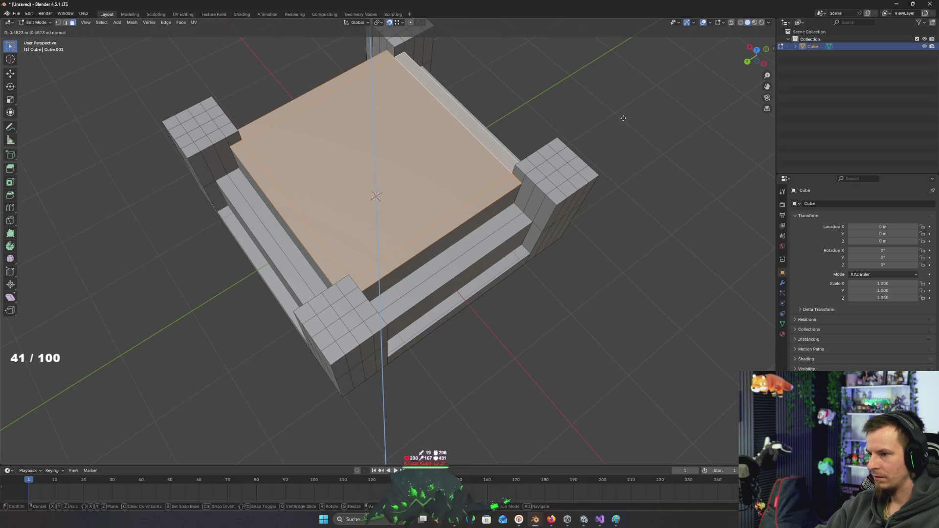
{"action": "left_click", "coordinate": [623, 117]}
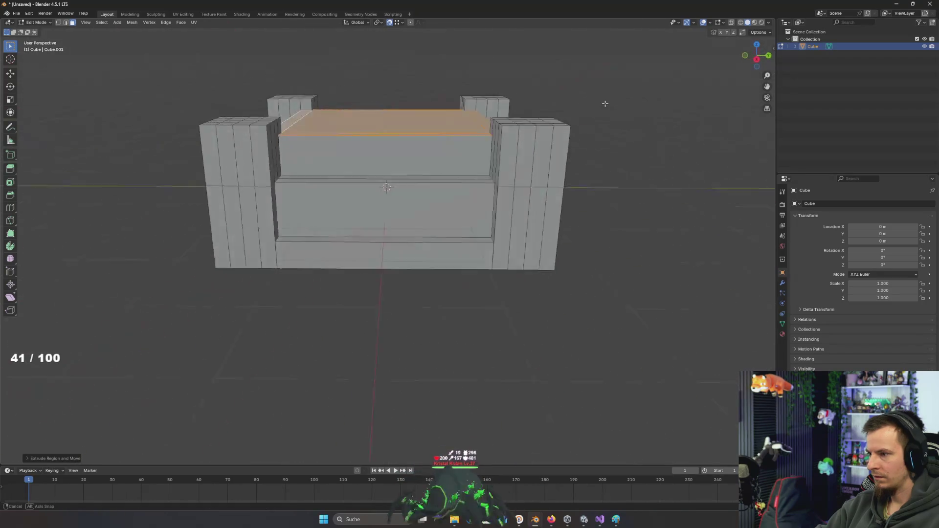
{"action": "key", "text": "g"}
{"action": "key", "text": "z"}
{"action": "left_click", "coordinate": [602, 57]}
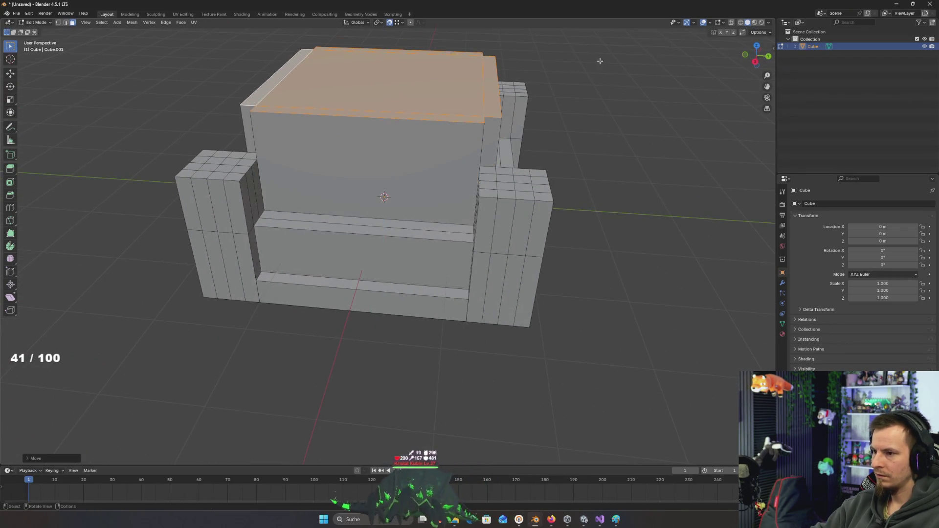
{"action": "mouse_move", "coordinate": [637, 153]}
{"action": "left_mouse_down"}
{"action": "mouse_move", "coordinate": [610, 172]}
{"action": "mouse_move", "coordinate": [501, 168]}
{"action": "mouse_move", "coordinate": [591, 158]}
{"action": "left_mouse_up"}
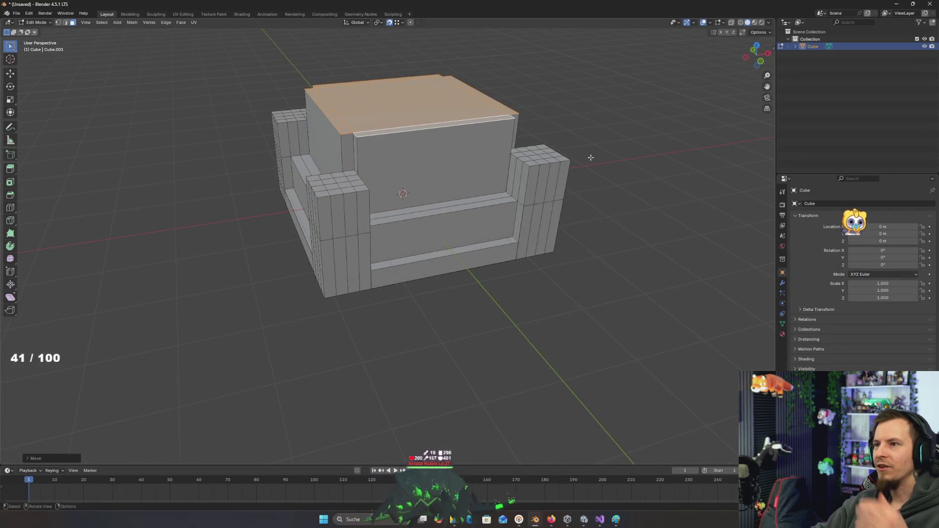